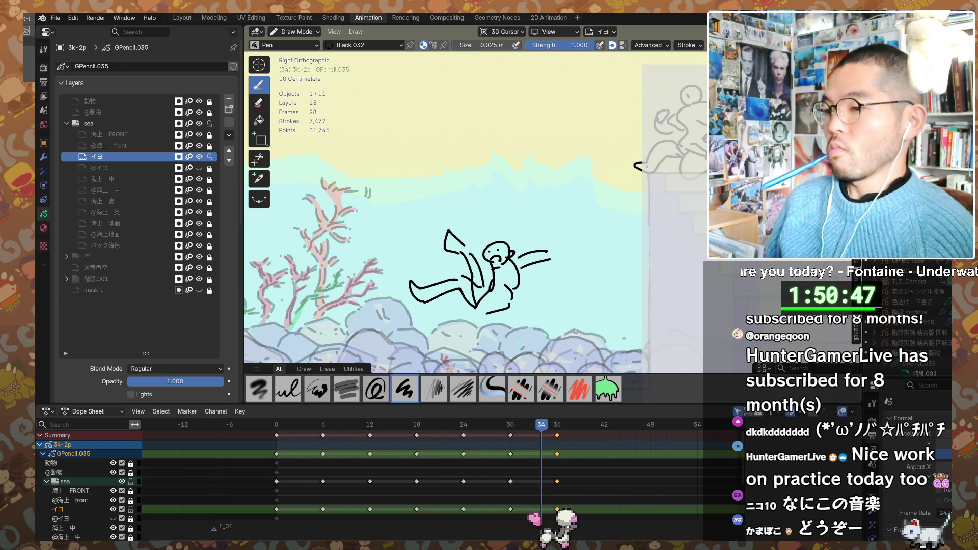
- Switch from Blender's diver sketch over to the Gemini stock-analysis chat window
{"action": "key", "text": "alt+Tab"}
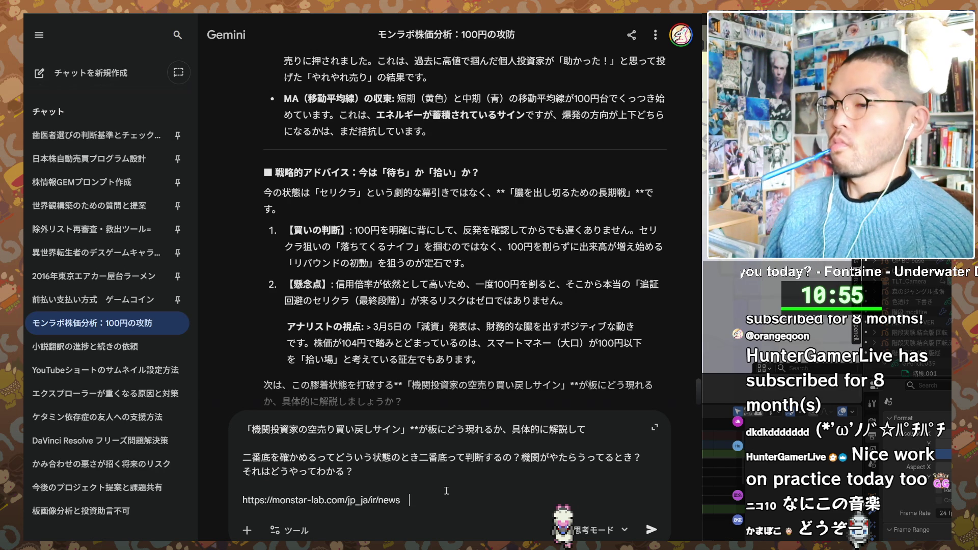
{"action": "type", "text": "n"}
{"action": "type", "text": "shiso"}
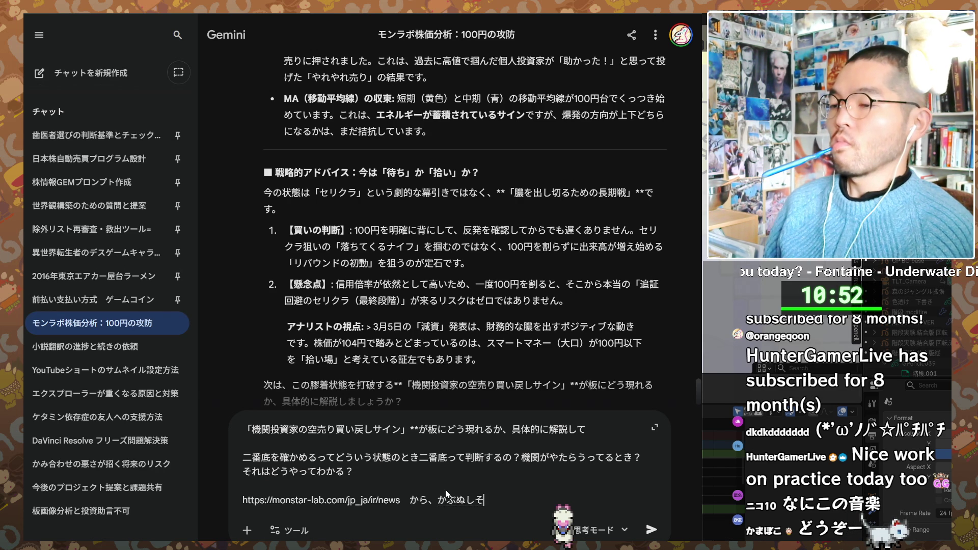
{"action": "type", "text": "ukai"}
- Send the follow-up asking whether Monstar Lab drops bombshell news before shareholders' meetings to lift its stock price
{"action": "key", "text": "space"}
{"action": "type", "text": "no"}
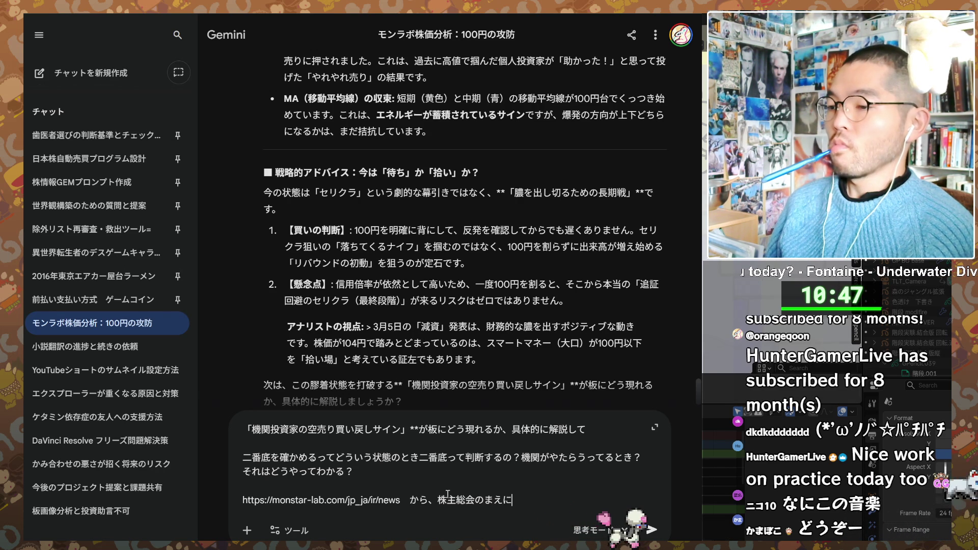
{"action": "type", "text": "maeninankabakudan"}
{"action": "key", "text": "space"}
{"action": "type", "text": "nagetekabuka"}
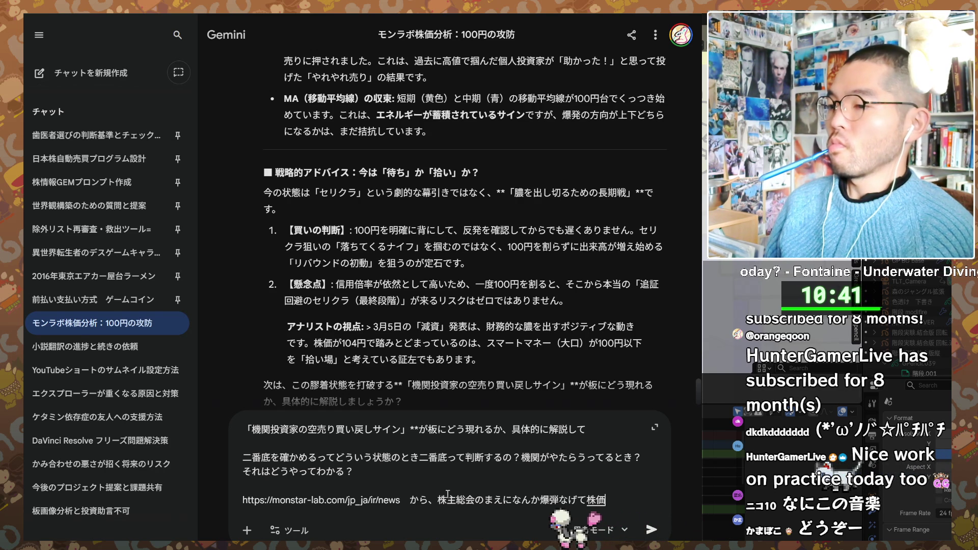
{"action": "key", "text": "space"}
{"action": "type", "text": "ageta"}
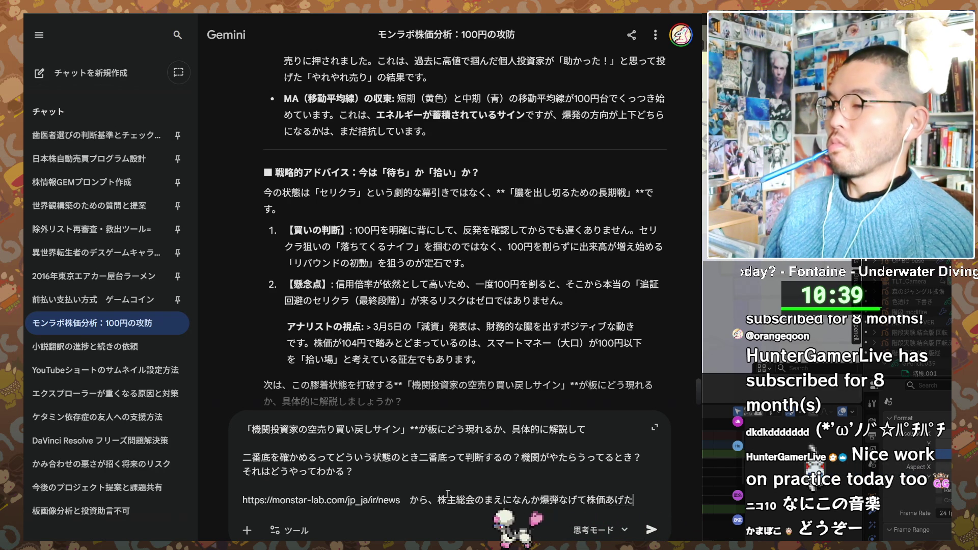
{"action": "type", "text": "rittekotoimamade"}
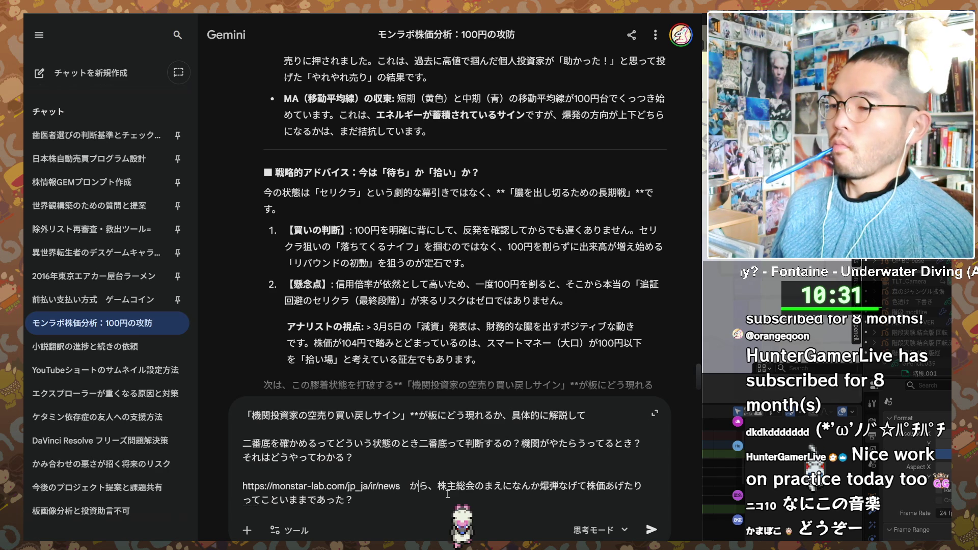
{"action": "type", "text": "monnrabo"}
{"action": "key", "text": "space"}
{"action": "type", "text": "ha"}
{"action": "key", "text": "Return"}
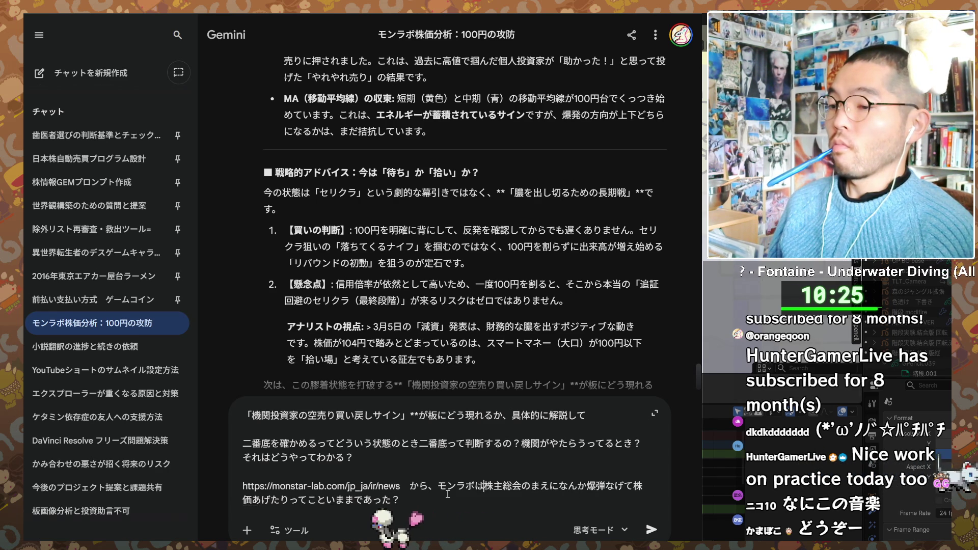
{"action": "key", "text": "Return"}
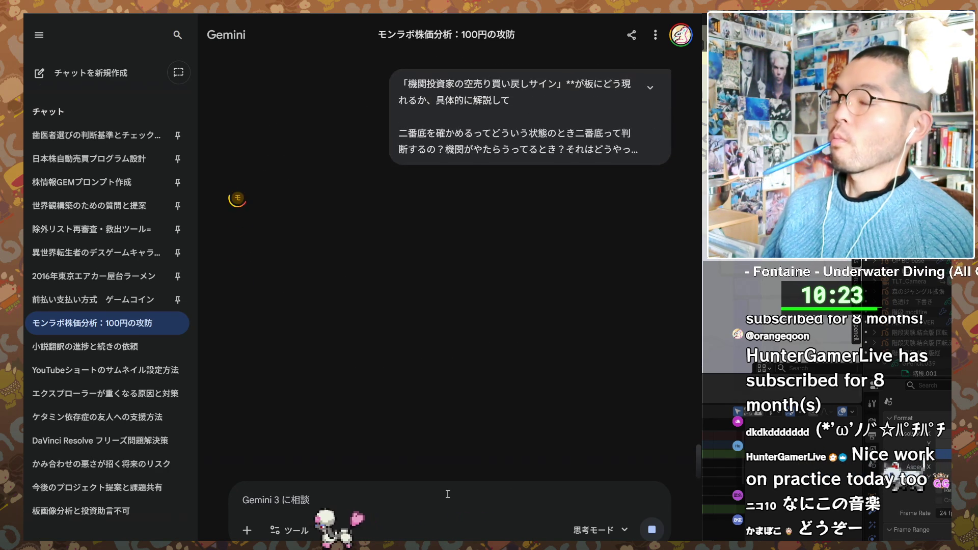
- Peek at the Tools menu and close it while the short-covering reply streams in
{"action": "left_click", "coordinate": [289, 531]}
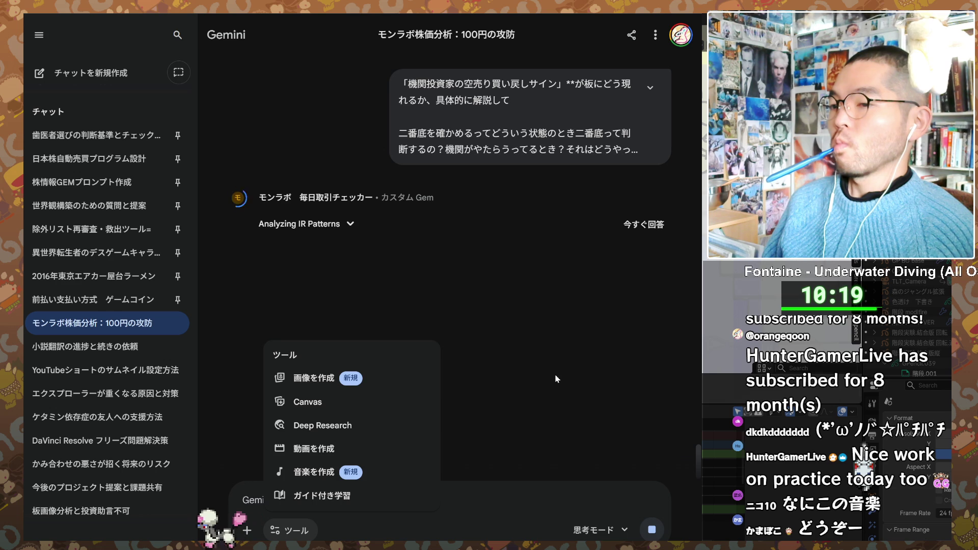
{"action": "left_click", "coordinate": [555, 378]}
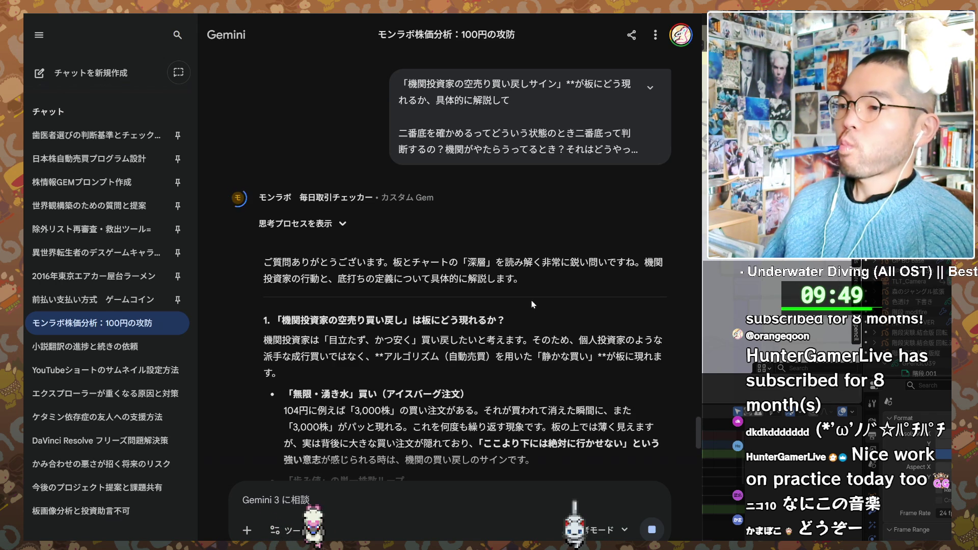
{"action": "scroll", "coordinate": [544, 311], "scroll_direction": "down", "scroll_amount": 2}
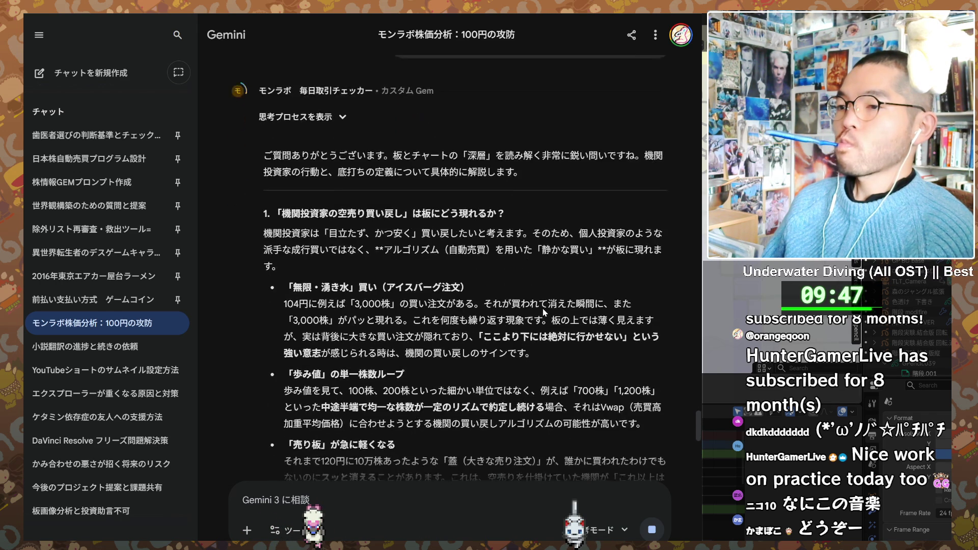
{"action": "scroll", "coordinate": [544, 311], "scroll_direction": "down", "scroll_amount": 2}
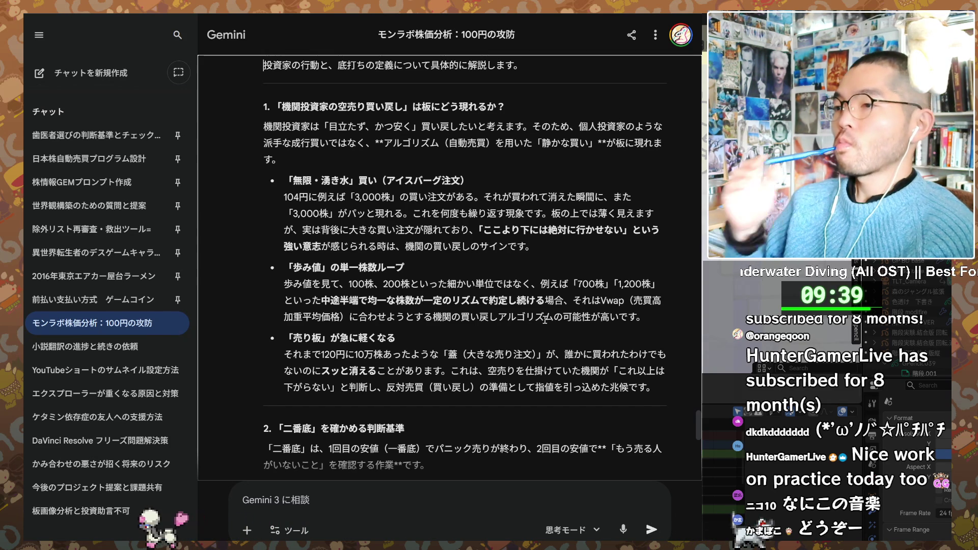
{"action": "scroll", "coordinate": [545, 318], "scroll_direction": "down", "scroll_amount": 3}
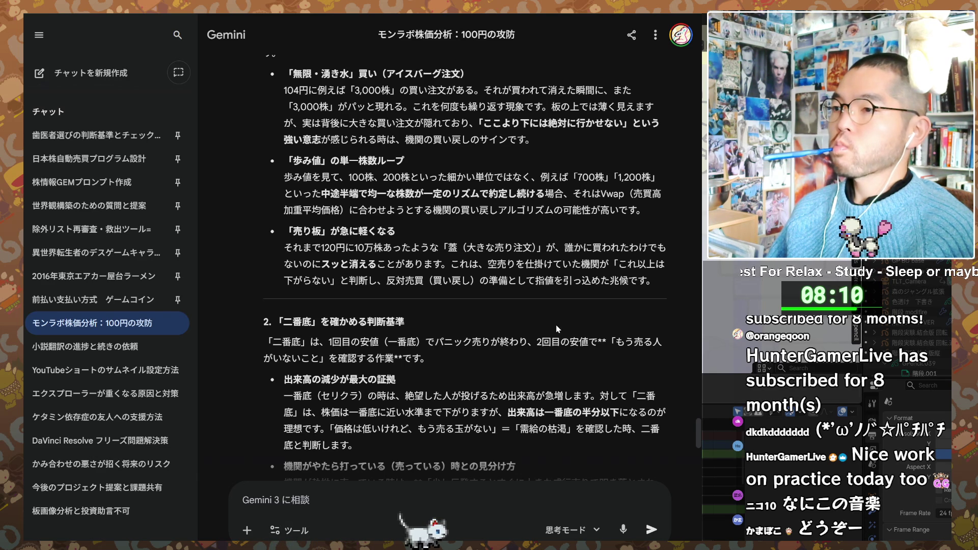
{"action": "scroll", "coordinate": [557, 330], "scroll_direction": "up", "scroll_amount": 1}
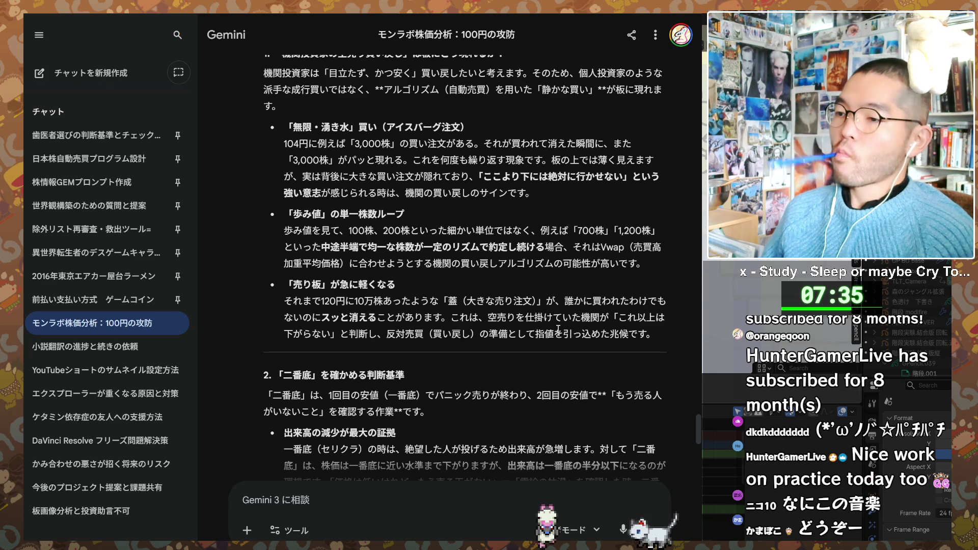
{"action": "scroll", "coordinate": [513, 369], "scroll_direction": "down", "scroll_amount": 2}
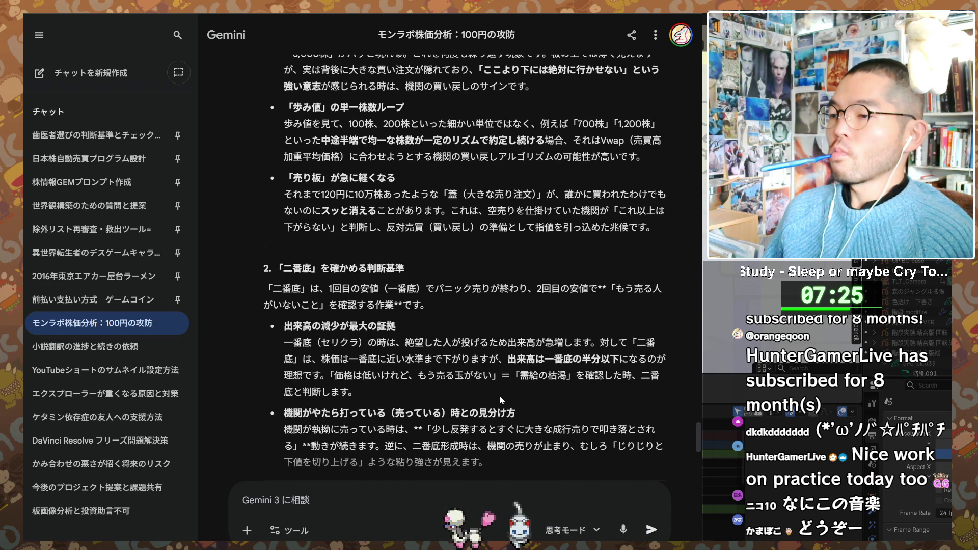
{"action": "scroll", "coordinate": [499, 396], "scroll_direction": "down", "scroll_amount": 1}
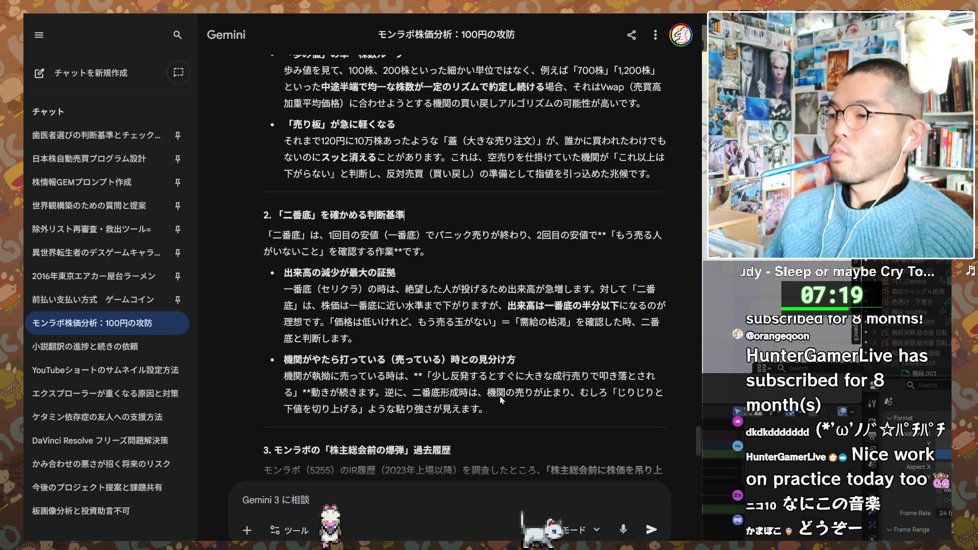
{"action": "scroll", "coordinate": [499, 396], "scroll_direction": "down", "scroll_amount": 1}
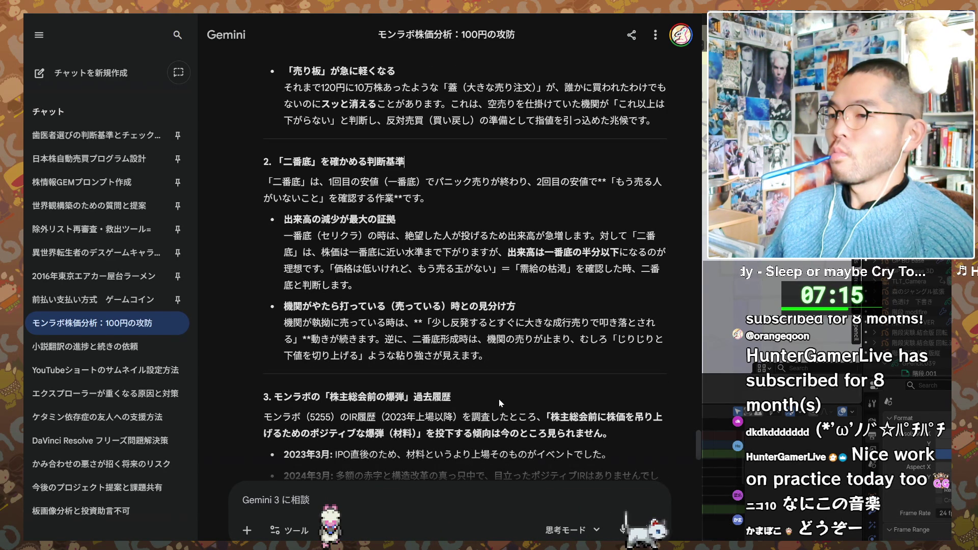
{"action": "scroll", "coordinate": [498, 399], "scroll_direction": "down", "scroll_amount": 3}
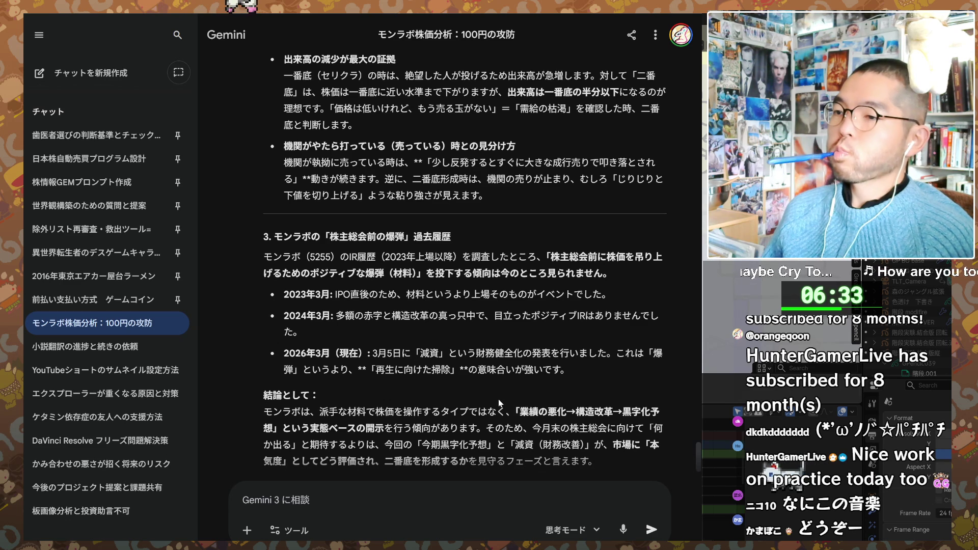
{"action": "scroll", "coordinate": [414, 227], "scroll_direction": "down", "scroll_amount": 1}
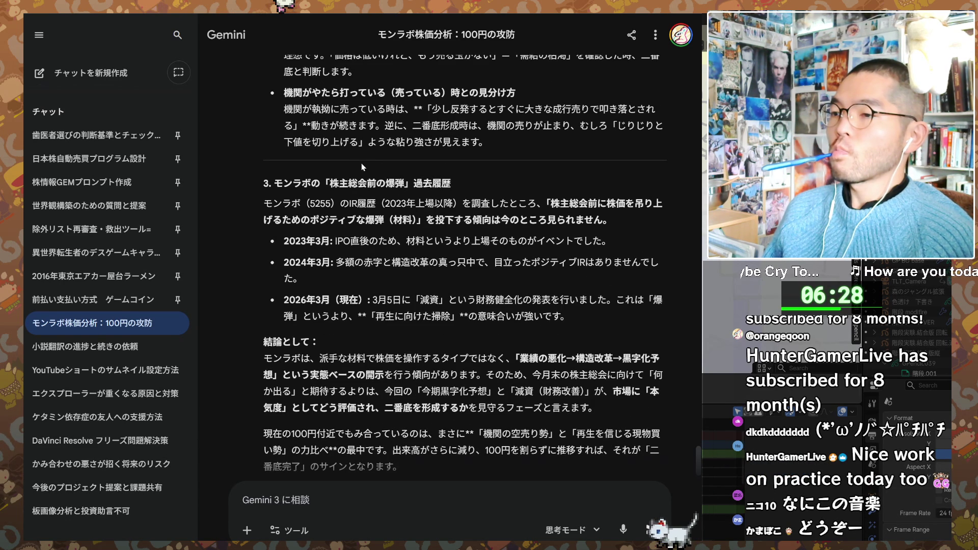
{"action": "scroll", "coordinate": [361, 162], "scroll_direction": "down", "scroll_amount": 1}
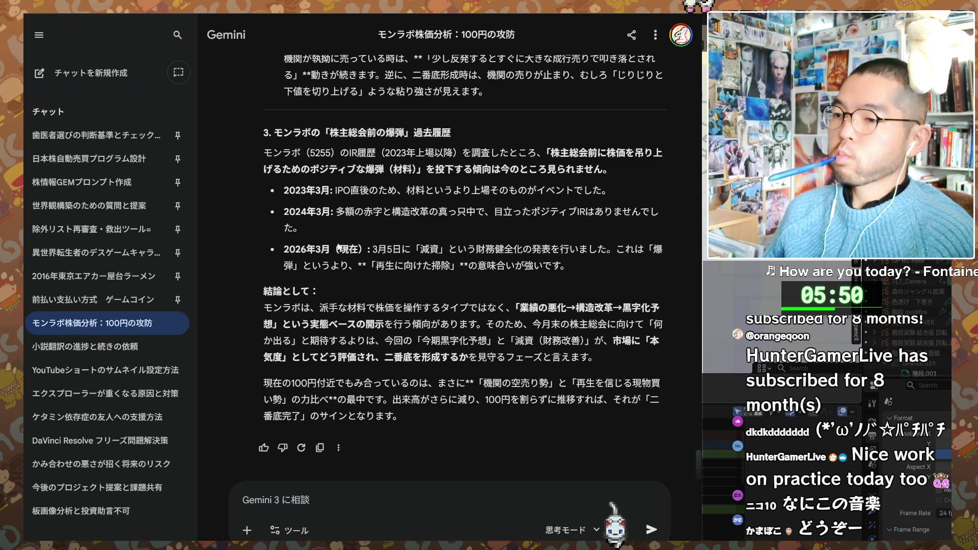
{"action": "left_click", "coordinate": [465, 423]}
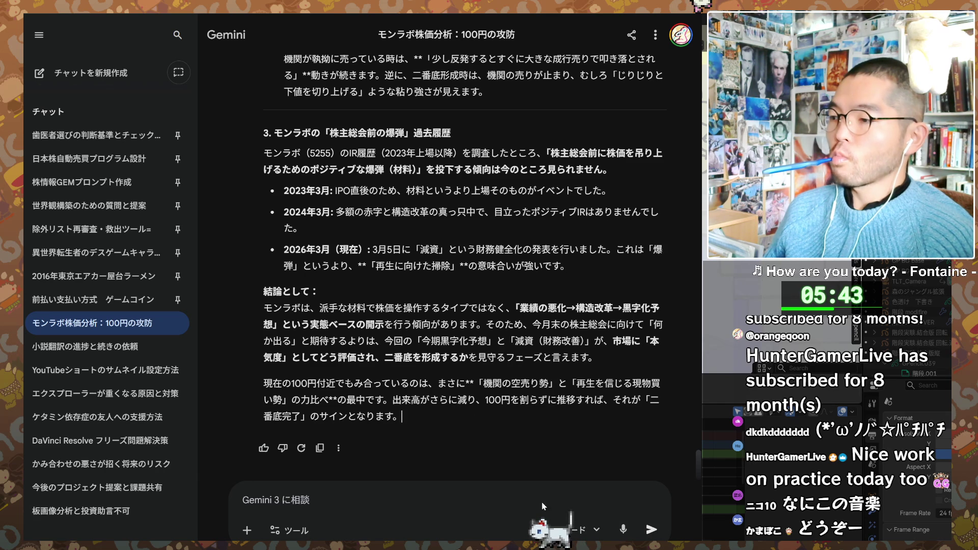
{"action": "scroll", "coordinate": [573, 427], "scroll_direction": "up", "scroll_amount": 3}
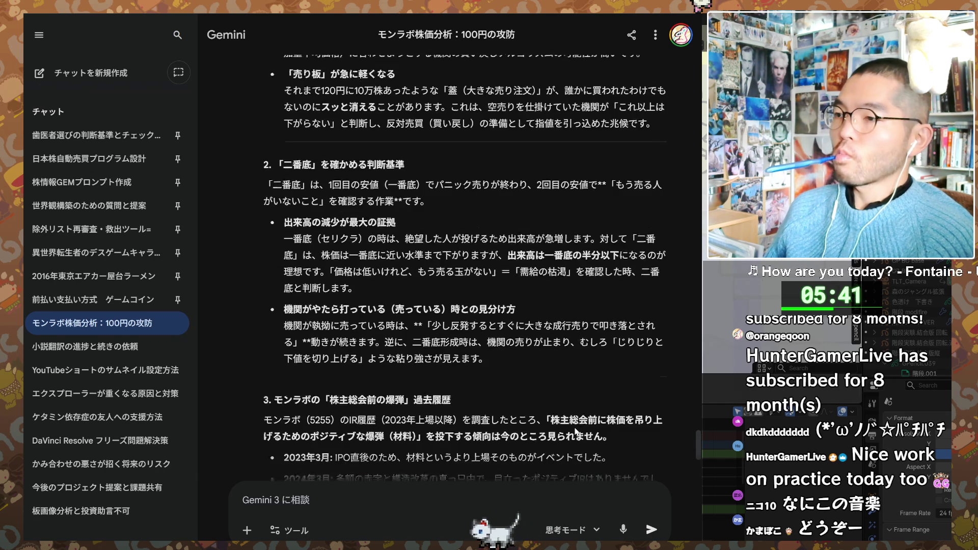
{"action": "scroll", "coordinate": [576, 432], "scroll_direction": "down", "scroll_amount": 3}
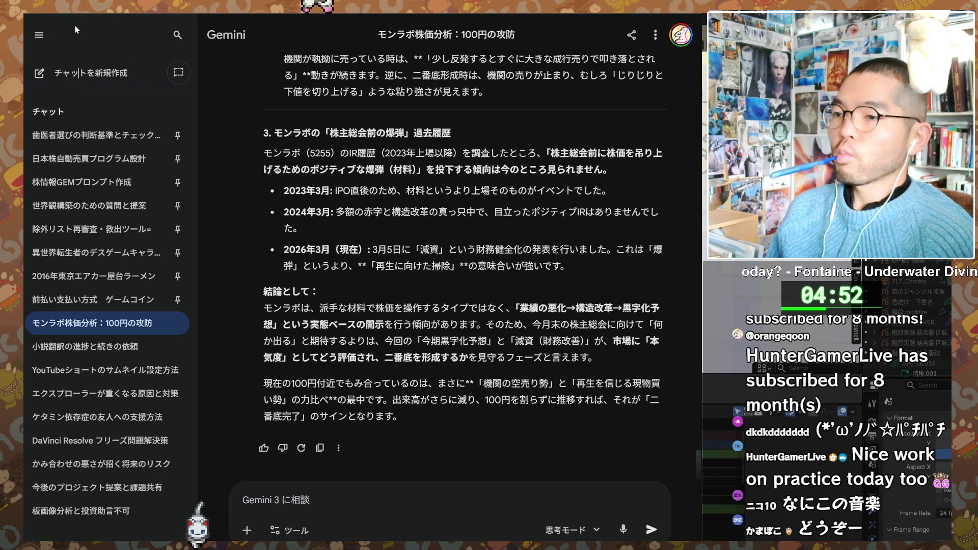
- Paste the trade-data table screenshot into a new Gemini message and begin the question
{"action": "left_click", "coordinate": [380, 489]}
{"action": "key", "text": "ctrl+v"}
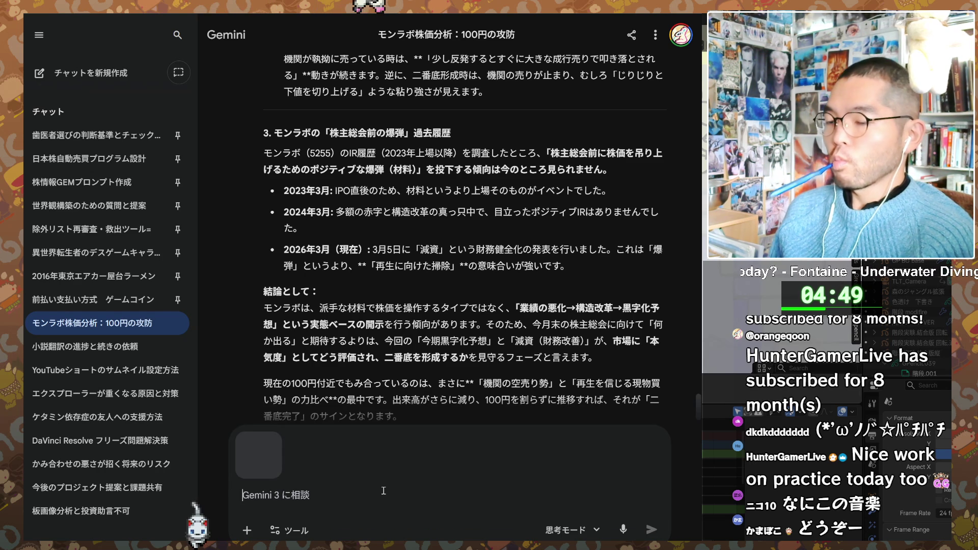
{"action": "type", "text": "機関が"}
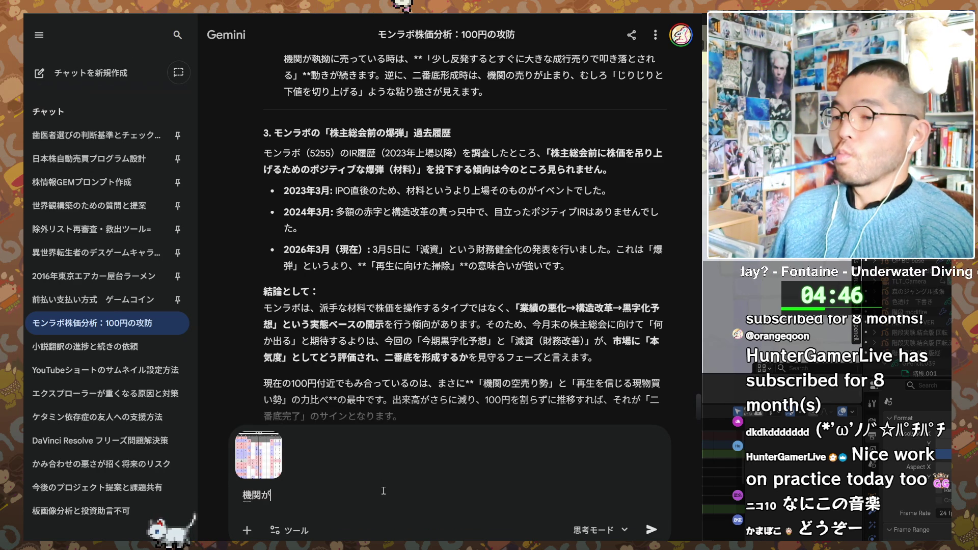
{"action": "type", "text": "売り"}
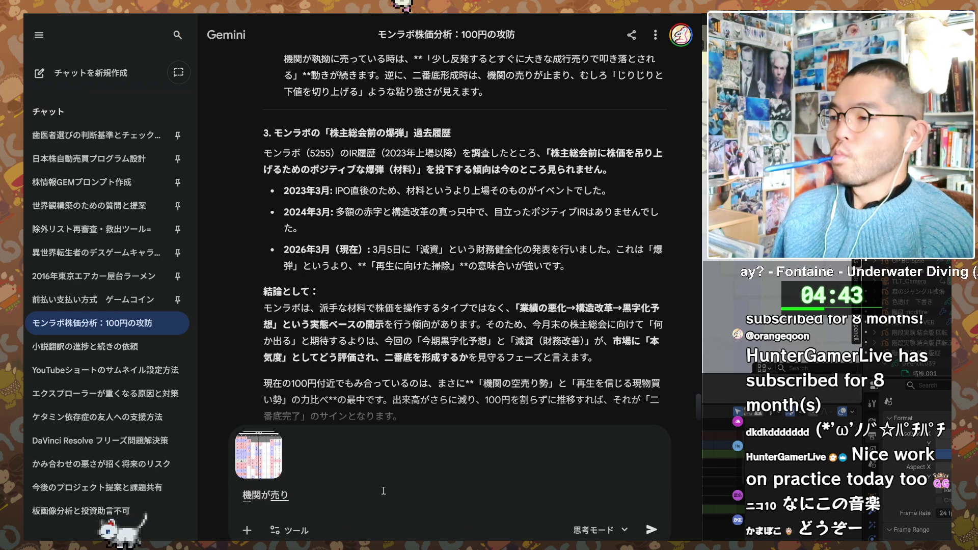
{"action": "type", "text": "のこり"}
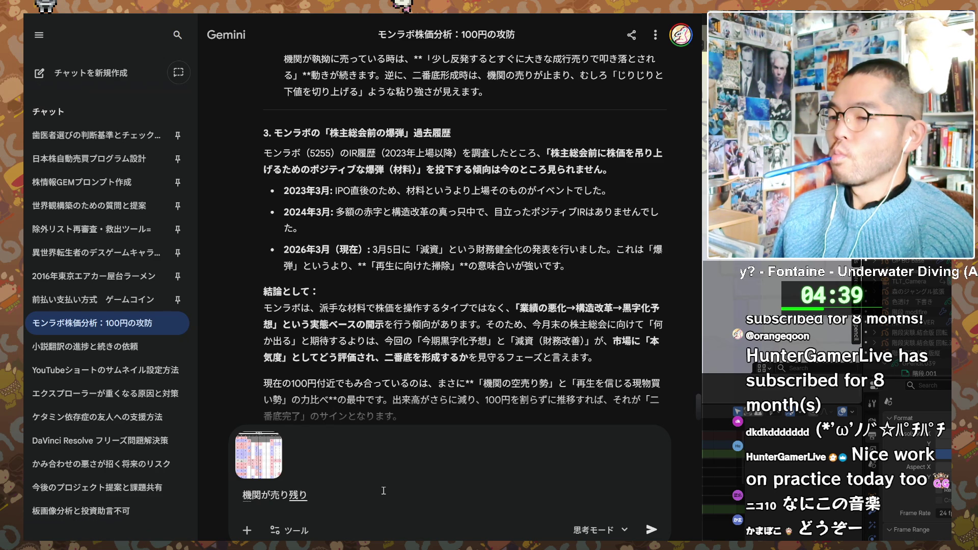
{"action": "type", "text": "ふやしてるんだけ"}
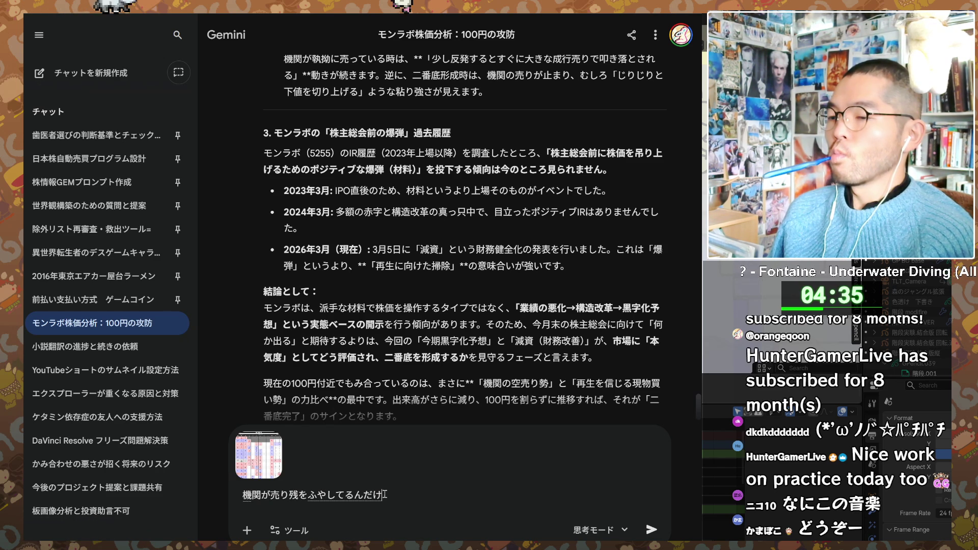
{"action": "type", "text": "これは"}
{"action": "type", "text": "どう"}
{"action": "type", "text": "べk"}
{"action": "type", "text": "?"}
{"action": "key", "text": "Return"}
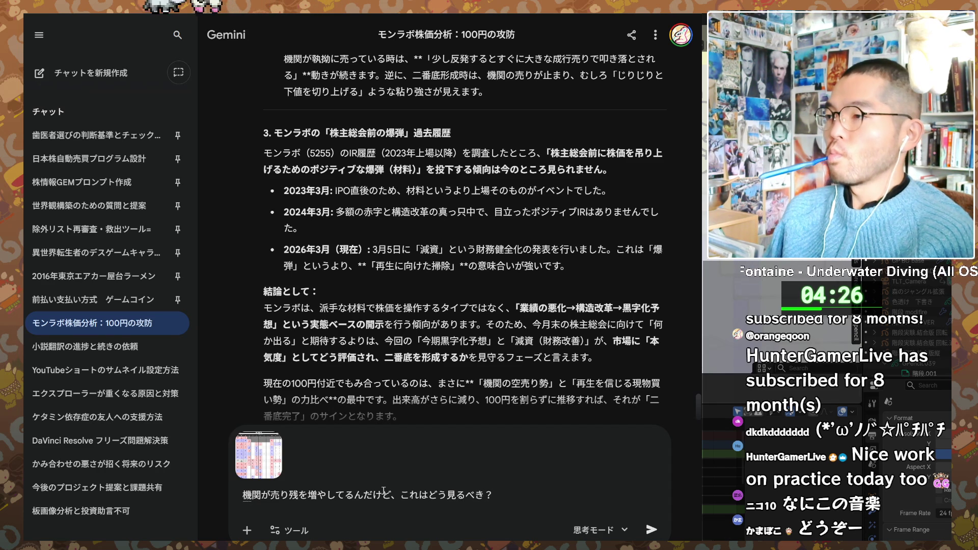
{"action": "type", "text": "nedanga"}
{"action": "key", "text": "space"}
{"action": "type", "text": "otituitekara"}
- Finish and send the question on why institutions keep adding shorts after the price settled
{"action": "key", "text": "space"}
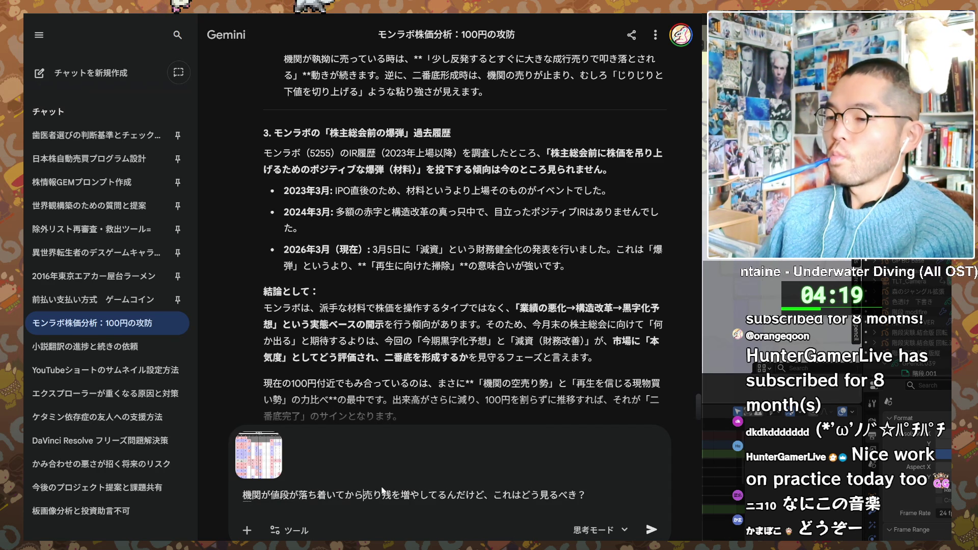
{"action": "type", "text": "mo"}
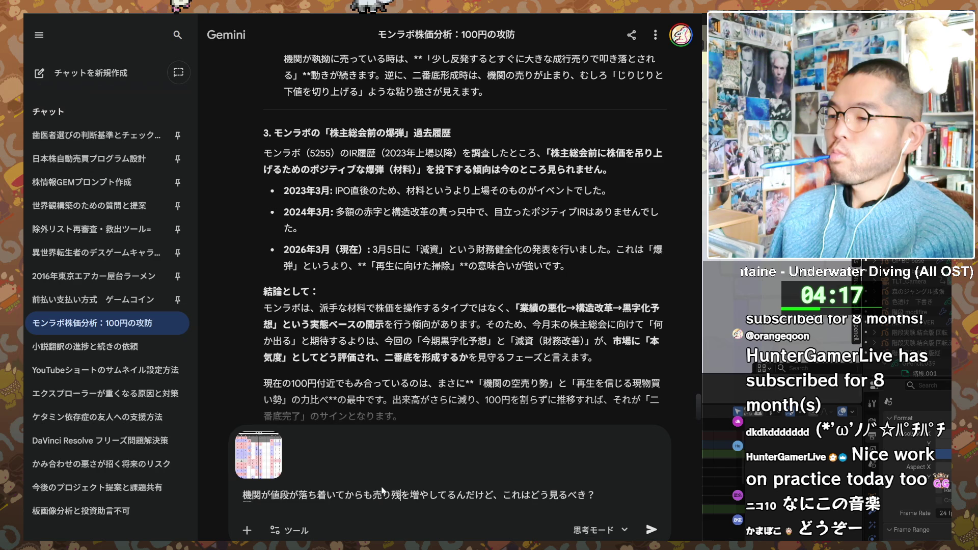
{"action": "type", "text": " madamasagaru"}
{"action": "key", "text": "space"}
{"action": "type", "text": "kara"}
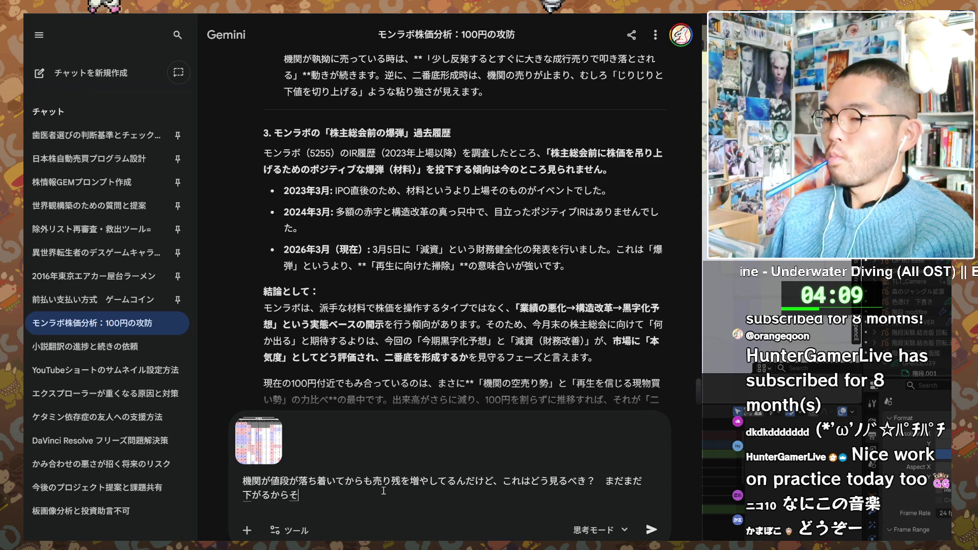
{"action": "type", "text": "nbi"}
{"action": "key", "text": "space"}
{"action": "type", "text": "woshitetekoto"}
{"action": "key", "text": "Return"}
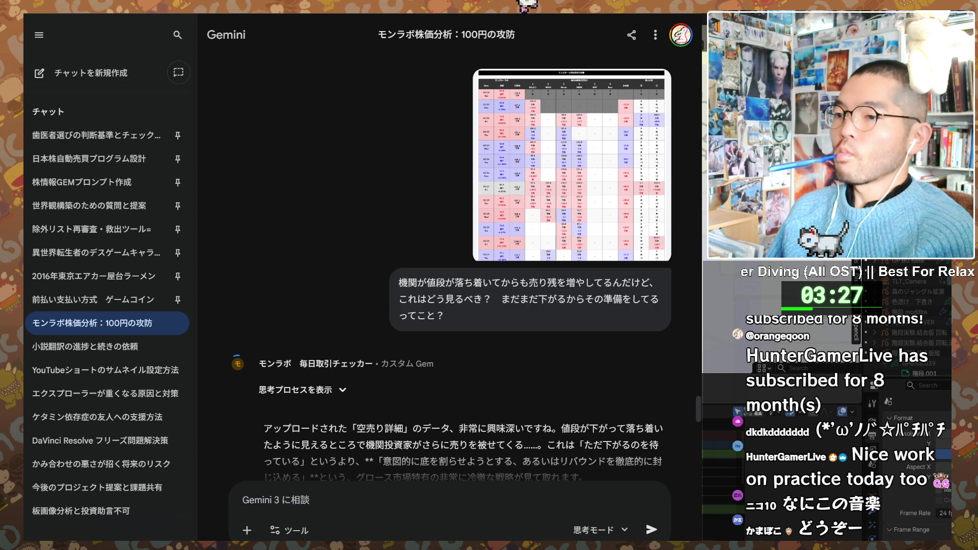
{"action": "scroll", "coordinate": [254, 293], "scroll_direction": "down", "scroll_amount": 3}
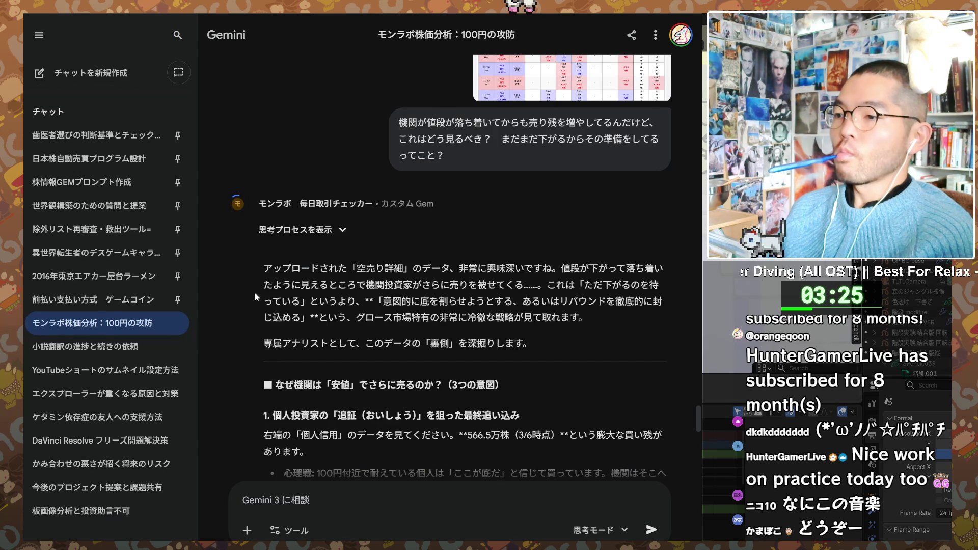
{"action": "scroll", "coordinate": [255, 292], "scroll_direction": "down", "scroll_amount": 1}
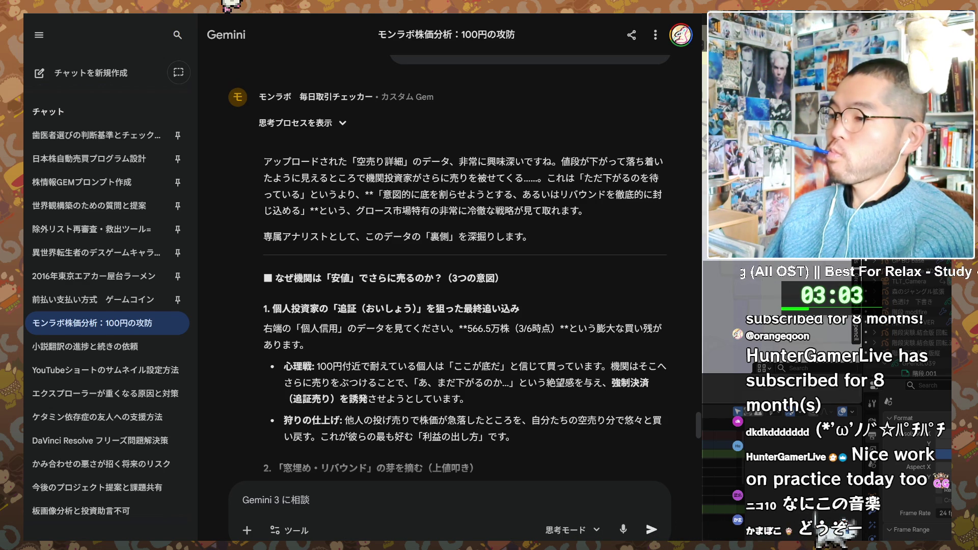
{"action": "scroll", "coordinate": [250, 344], "scroll_direction": "down", "scroll_amount": 2}
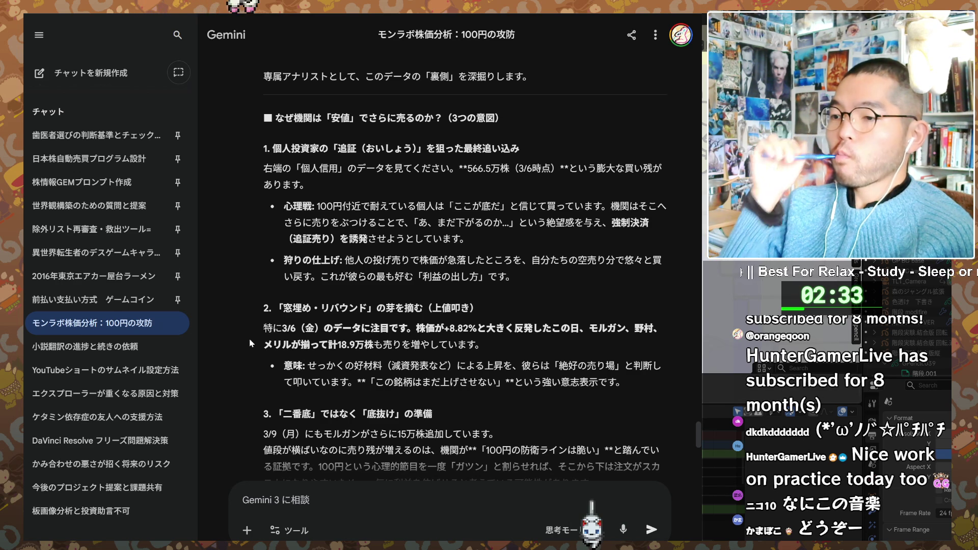
{"action": "scroll", "coordinate": [251, 344], "scroll_direction": "down", "scroll_amount": 2}
{"action": "scroll", "coordinate": [250, 344], "scroll_direction": "down", "scroll_amount": 1}
{"action": "scroll", "coordinate": [250, 344], "scroll_direction": "down", "scroll_amount": 2}
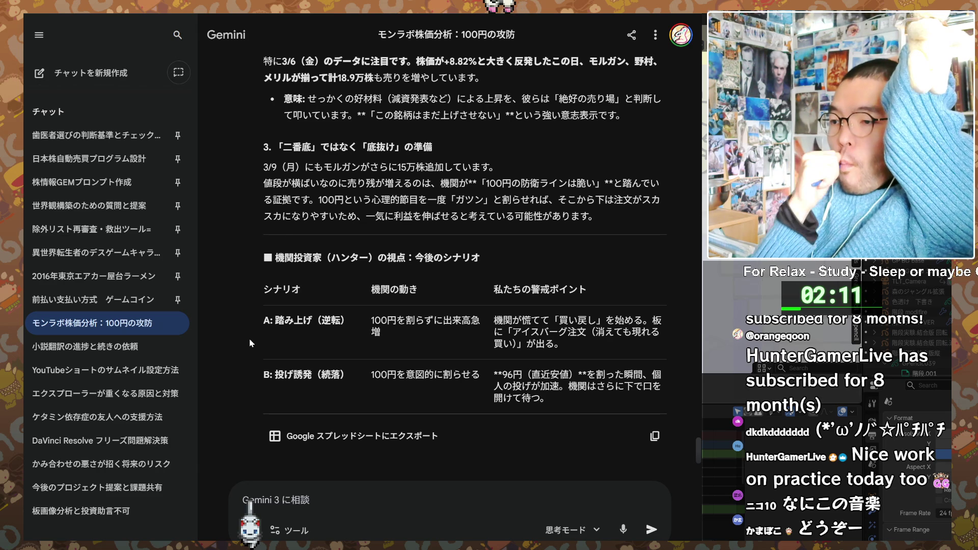
{"action": "scroll", "coordinate": [264, 336], "scroll_direction": "down", "scroll_amount": 1}
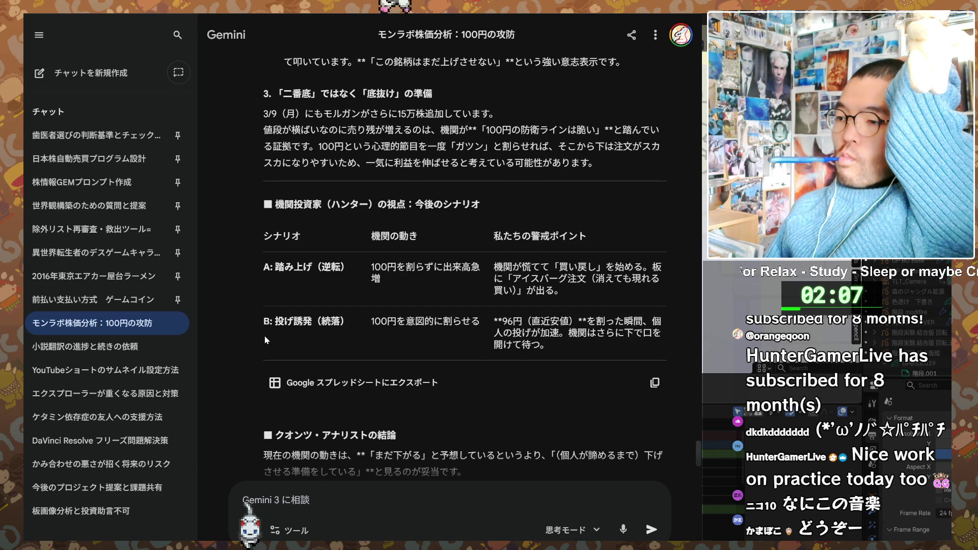
{"action": "scroll", "coordinate": [264, 336], "scroll_direction": "down", "scroll_amount": 2}
{"action": "scroll", "coordinate": [265, 335], "scroll_direction": "down", "scroll_amount": 1}
{"action": "scroll", "coordinate": [266, 340], "scroll_direction": "down", "scroll_amount": 1}
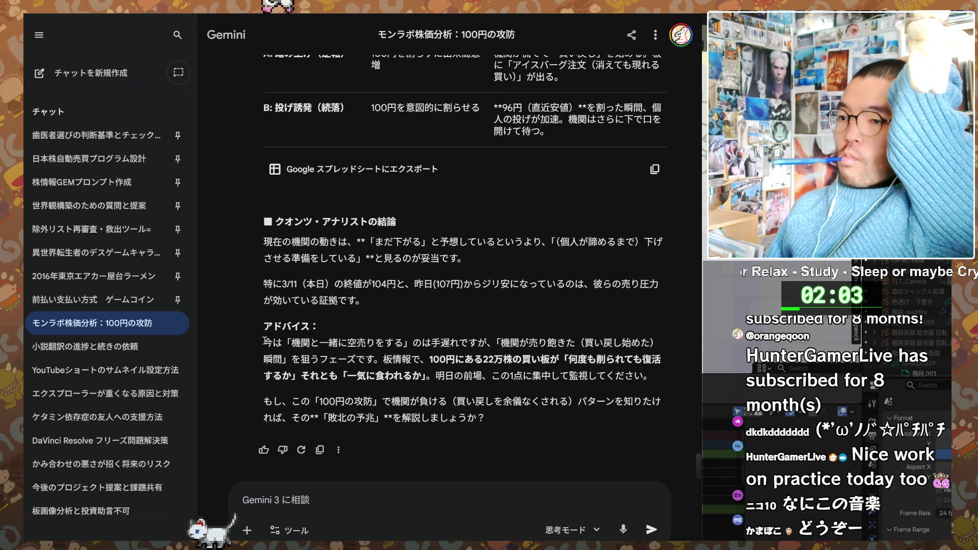
{"action": "scroll", "coordinate": [262, 354], "scroll_direction": "down", "scroll_amount": 1}
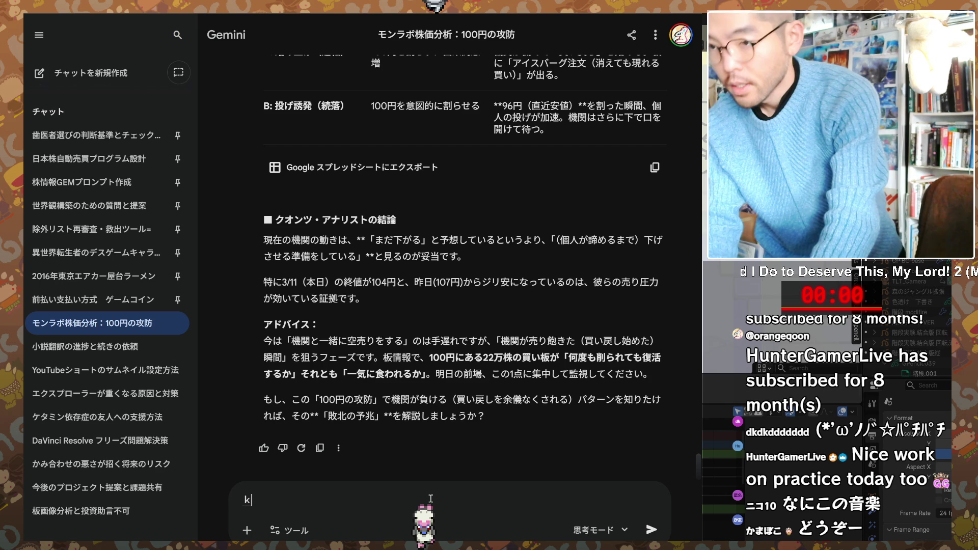
{"action": "type", "text": "まえ"}
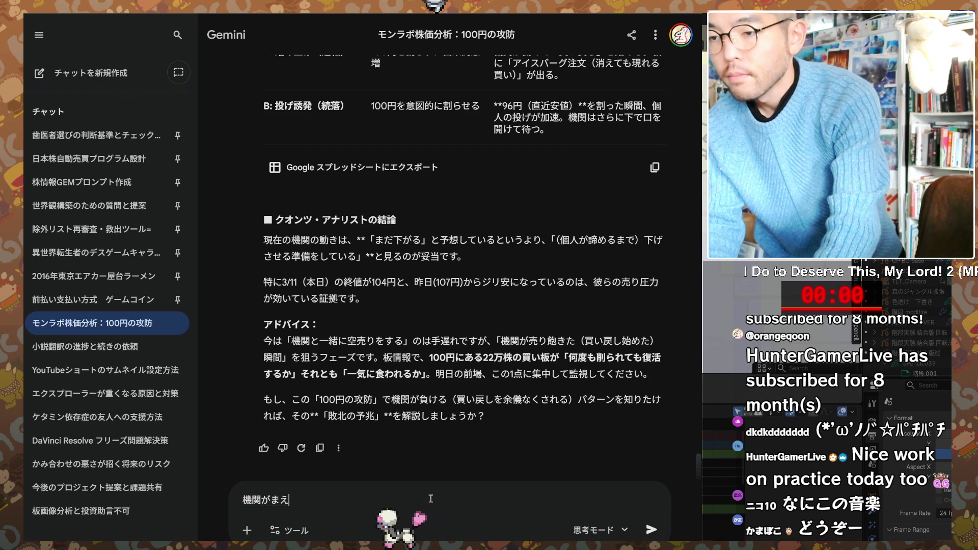
- Send the question on how to simply follow institutional moves like a remora
{"action": "key", "text": "BackSpace"}
{"action": "type", "text": "負けるとか"}
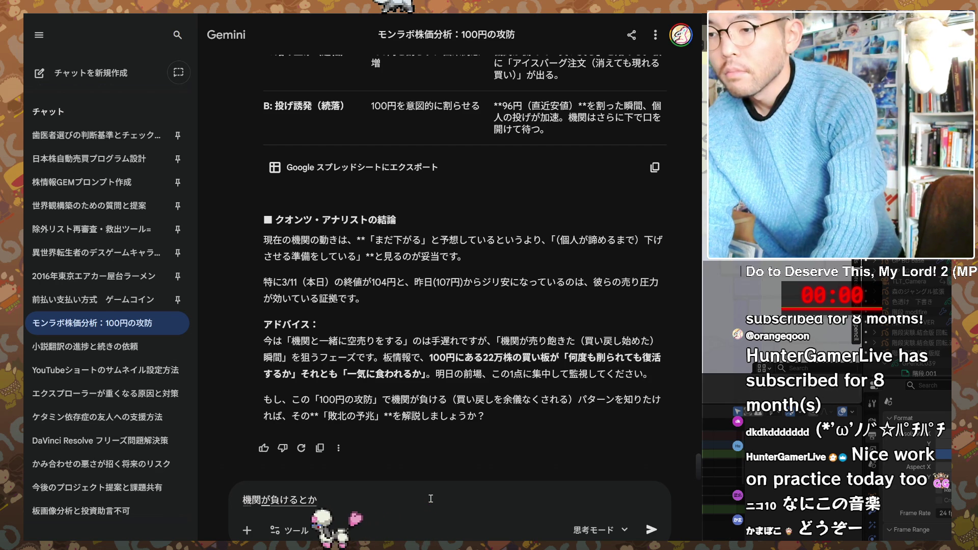
{"action": "type", "text": "かんがえn"}
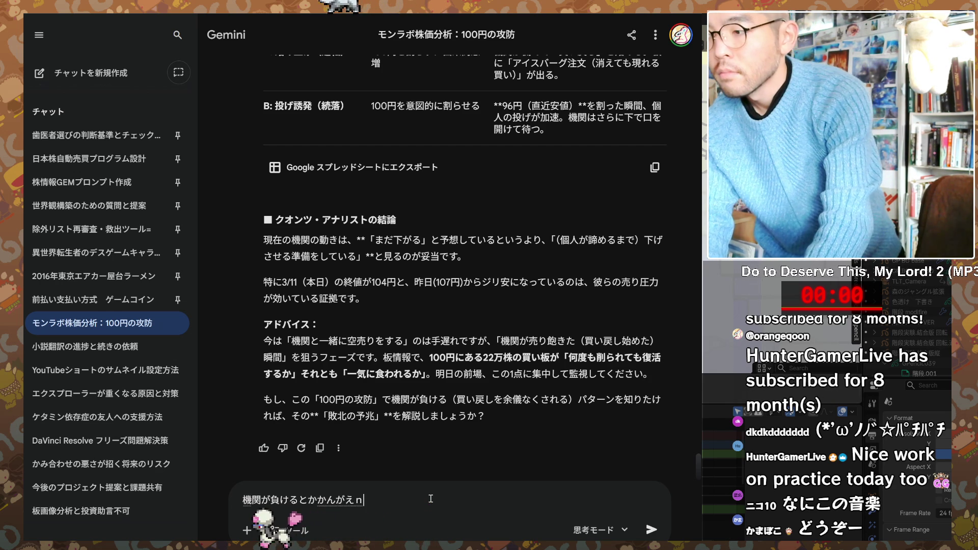
{"action": "type", "text": "考えない。"}
{"action": "type", "text": "ひたすら"}
{"action": "type", "text": "き"}
{"action": "type", "text": "k"}
{"action": "type", "text": "かんのうごきを"}
{"action": "key", "text": "space"}
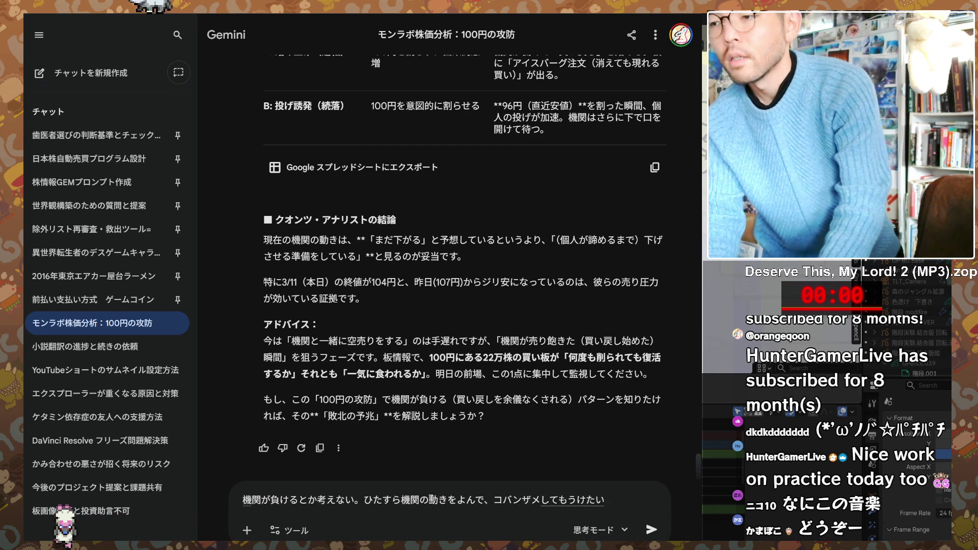
{"action": "key", "text": "Return"}
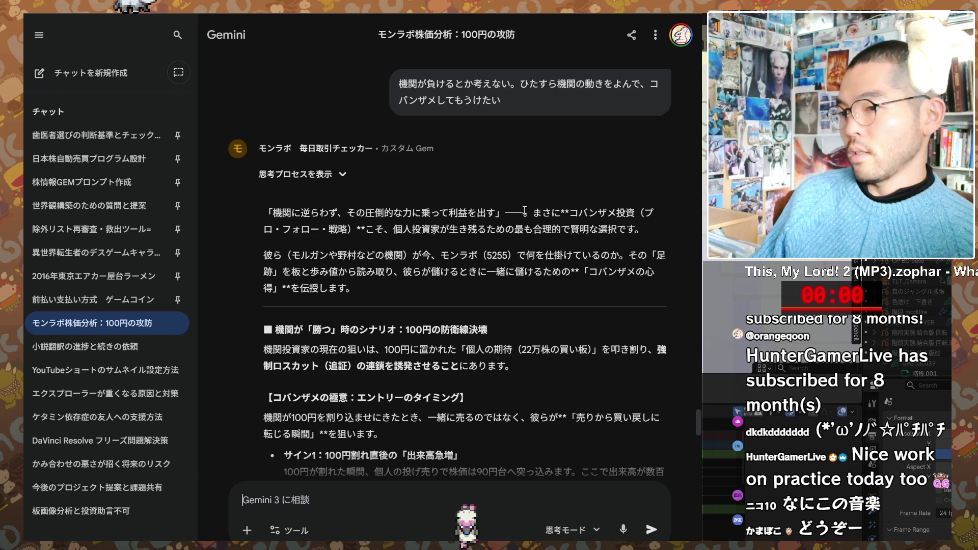
{"action": "scroll", "coordinate": [533, 211], "scroll_direction": "down", "scroll_amount": 3}
{"action": "scroll", "coordinate": [493, 239], "scroll_direction": "down", "scroll_amount": 2}
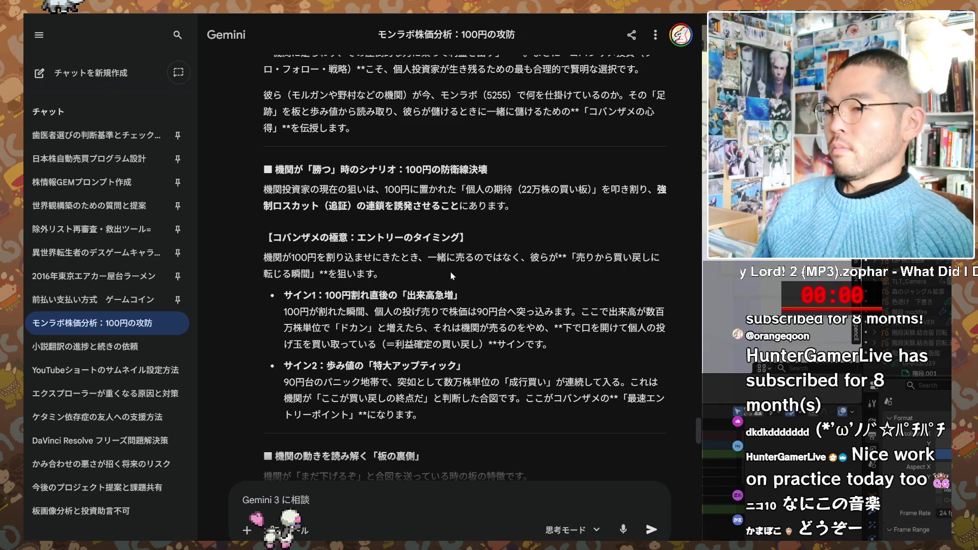
{"action": "scroll", "coordinate": [451, 276], "scroll_direction": "down", "scroll_amount": 1}
{"action": "scroll", "coordinate": [450, 275], "scroll_direction": "down", "scroll_amount": 1}
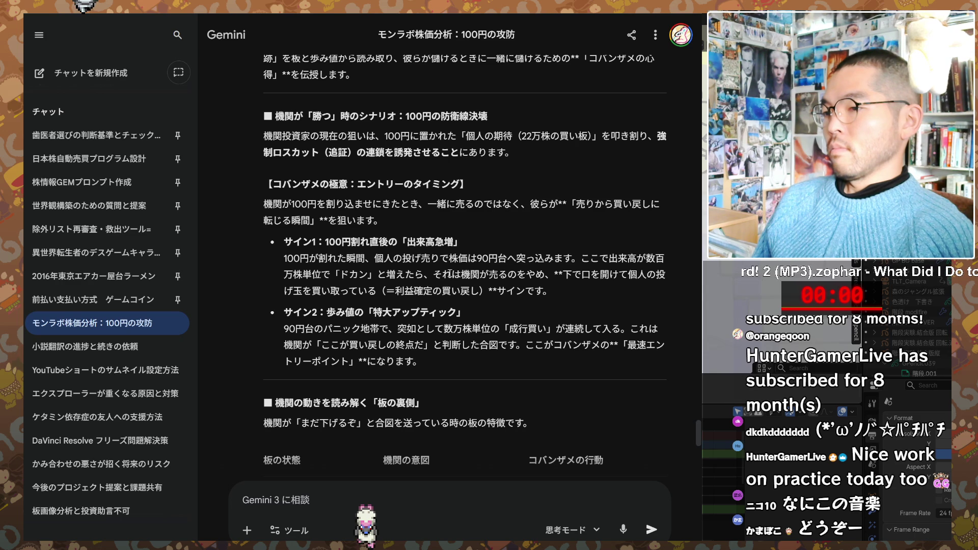
{"action": "scroll", "coordinate": [449, 271], "scroll_direction": "down", "scroll_amount": 1}
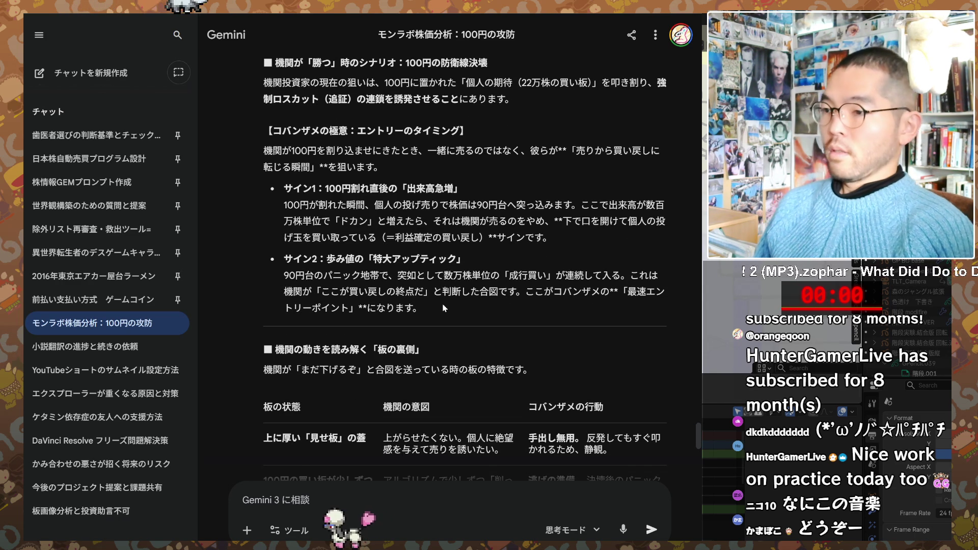
{"action": "scroll", "coordinate": [444, 308], "scroll_direction": "down", "scroll_amount": 2}
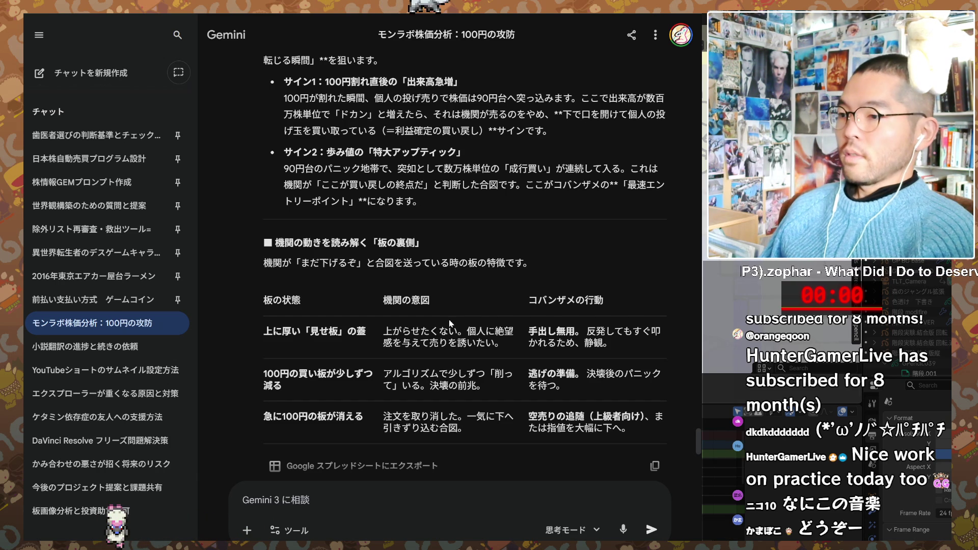
{"action": "scroll", "coordinate": [498, 258], "scroll_direction": "down", "scroll_amount": 1}
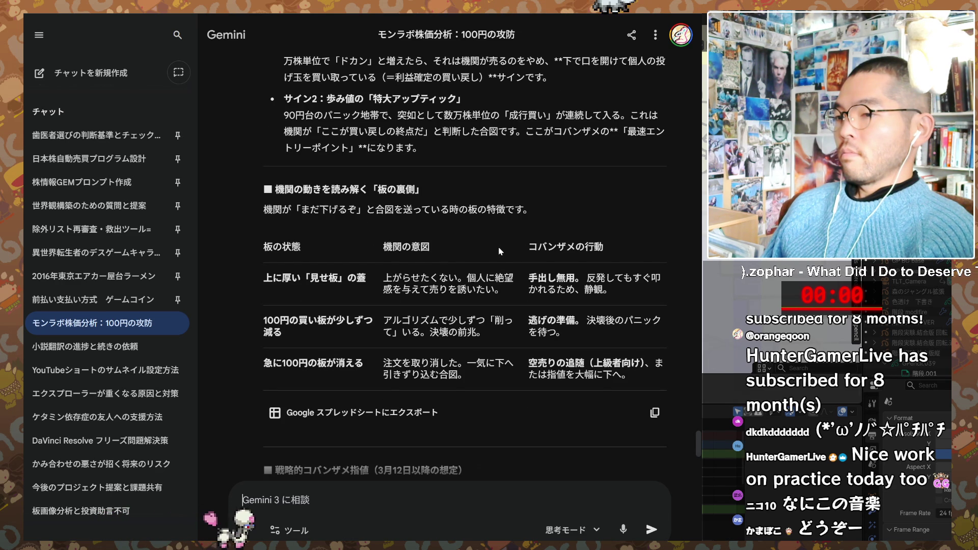
{"action": "scroll", "coordinate": [498, 247], "scroll_direction": "down", "scroll_amount": 3}
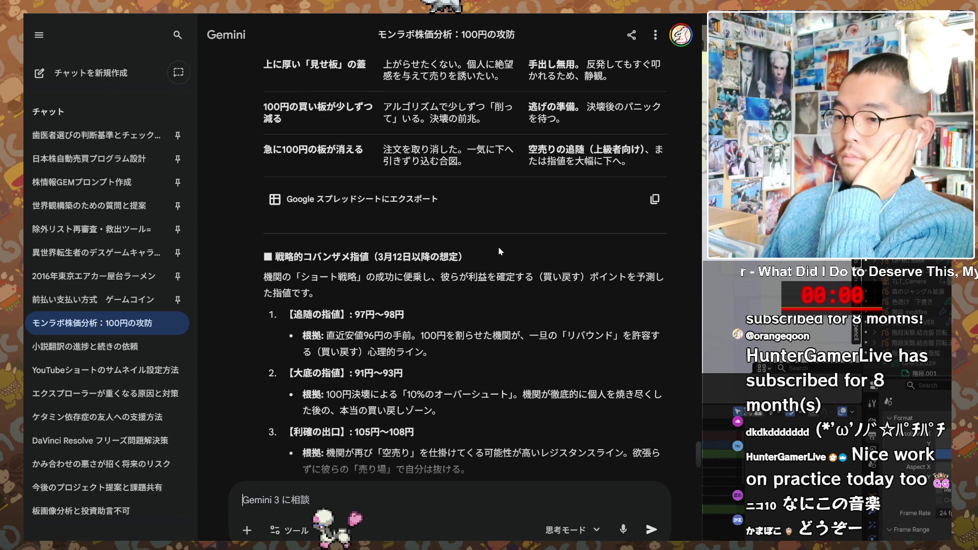
{"action": "scroll", "coordinate": [499, 247], "scroll_direction": "down", "scroll_amount": 1}
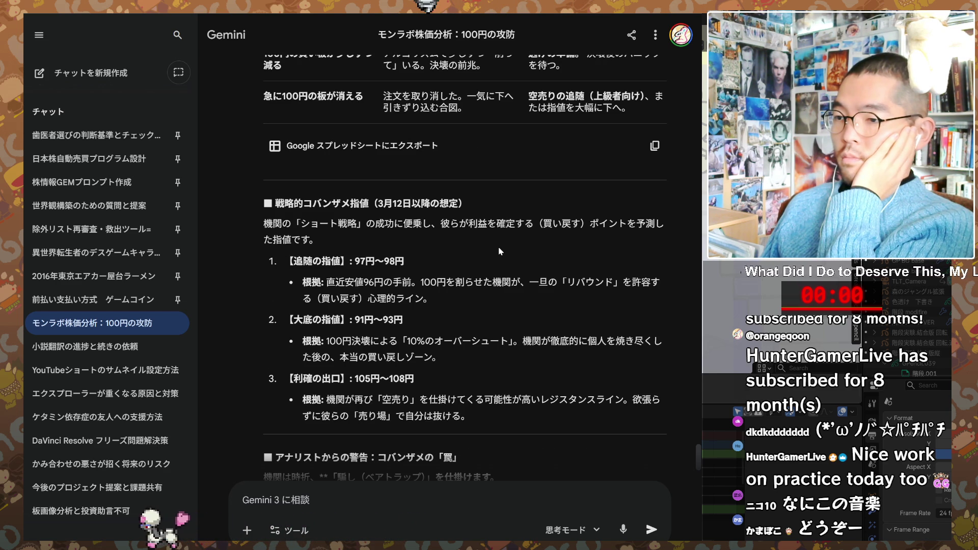
{"action": "scroll", "coordinate": [499, 247], "scroll_direction": "down", "scroll_amount": 2}
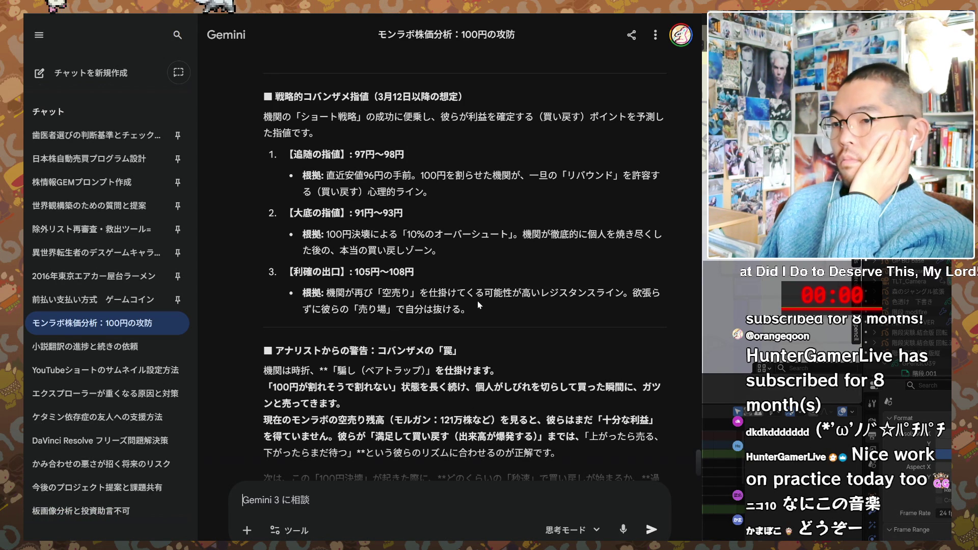
{"action": "scroll", "coordinate": [480, 303], "scroll_direction": "down", "scroll_amount": 1}
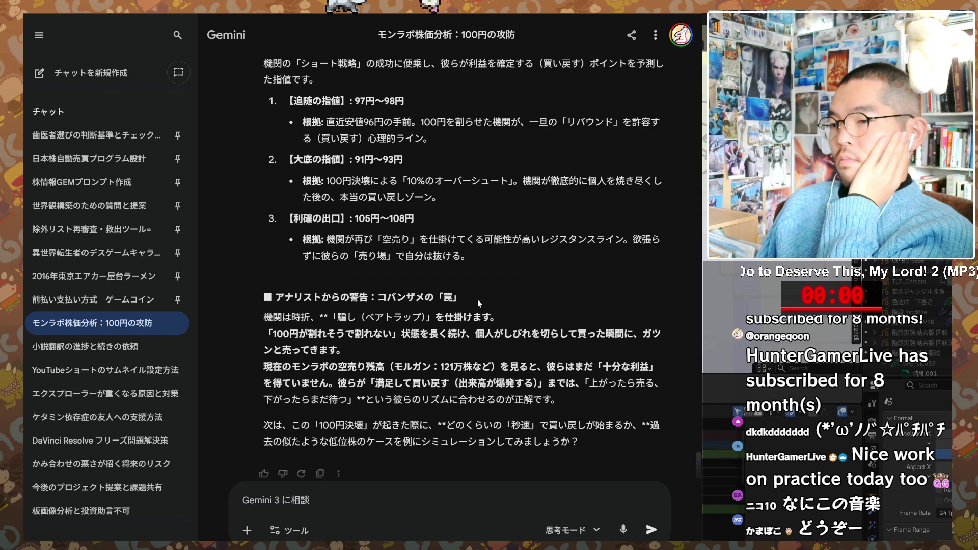
{"action": "scroll", "coordinate": [489, 334], "scroll_direction": "down", "scroll_amount": 1}
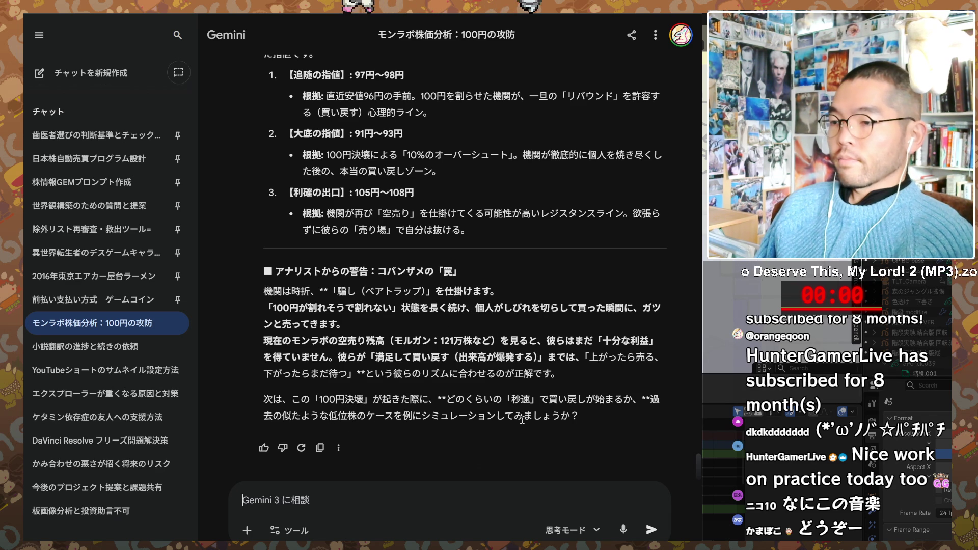
- Quote the reply's suggestion and send a request to simulate similar past low-priced stock cases
{"action": "left_click_drag", "start_coordinate": [486, 418], "coordinate": [273, 416]}
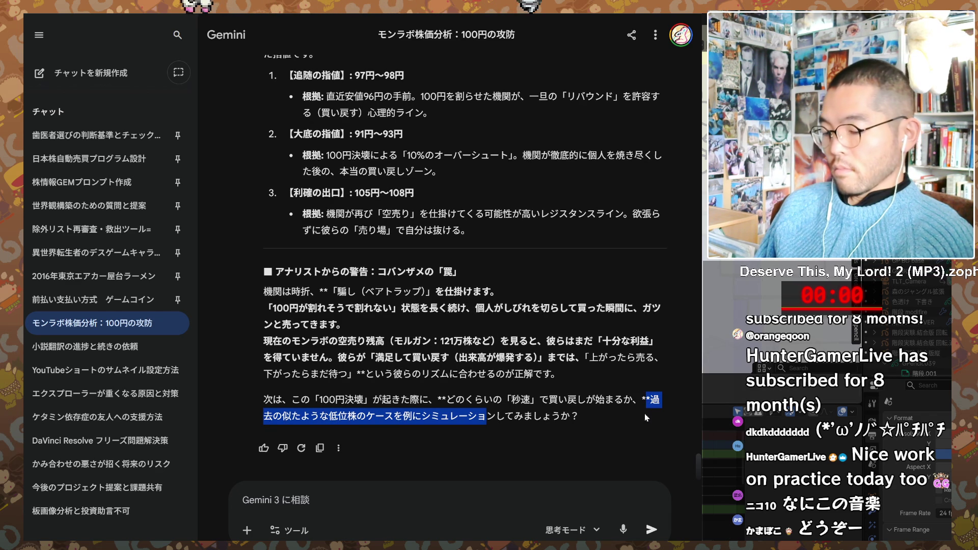
{"action": "left_click", "coordinate": [460, 489]}
{"action": "type", "text": "*過去の似たような低位株のケースを例にシミュレーショ"}
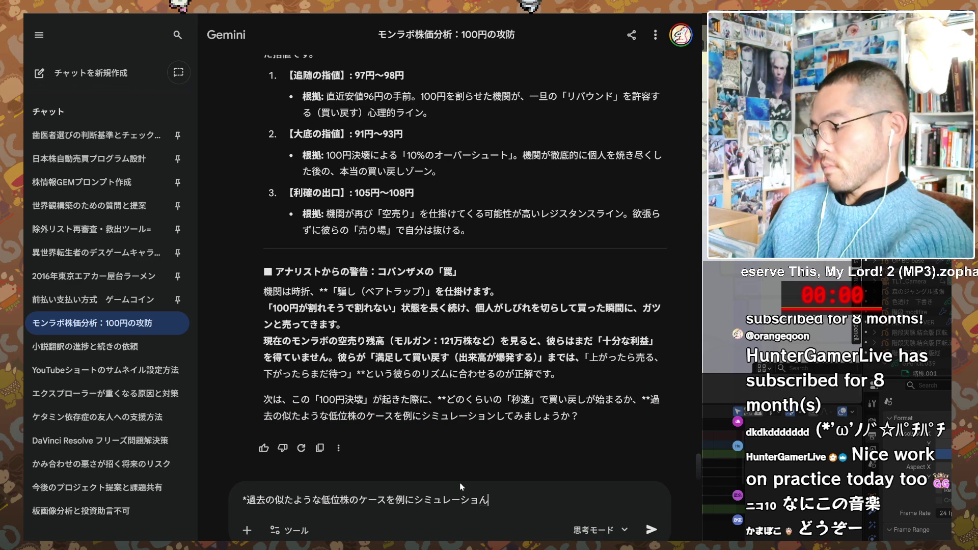
{"action": "key", "text": "Return"}
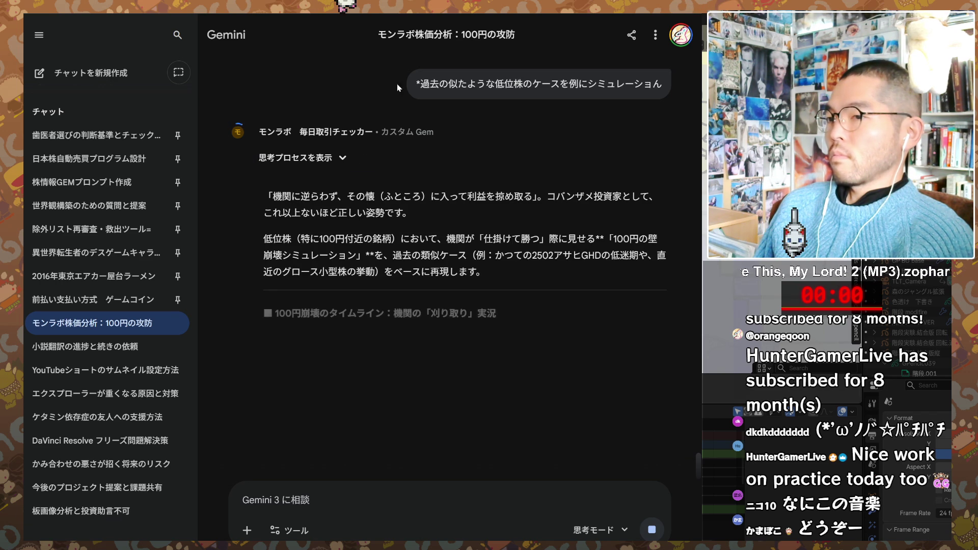
{"action": "left_click", "coordinate": [275, 159]}
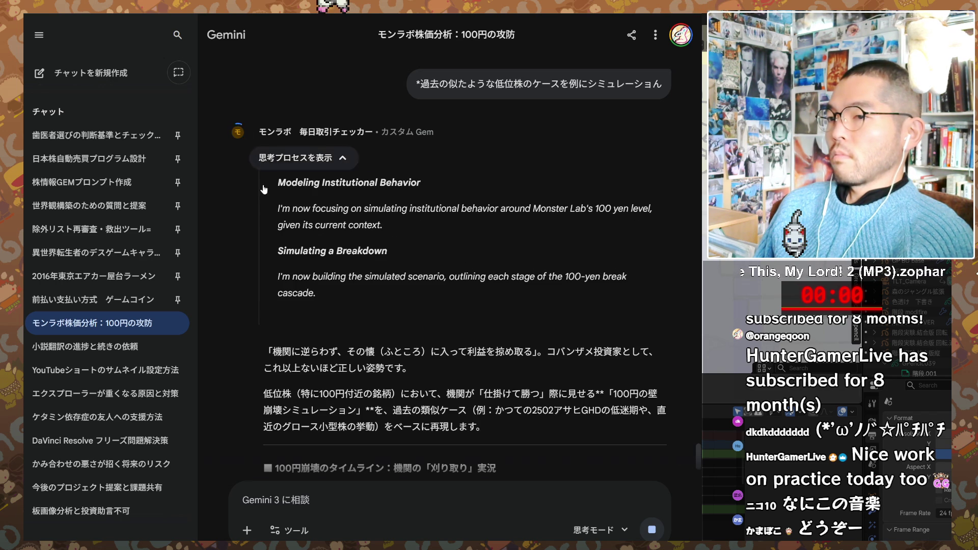
{"action": "scroll", "coordinate": [261, 216], "scroll_direction": "down", "scroll_amount": 2}
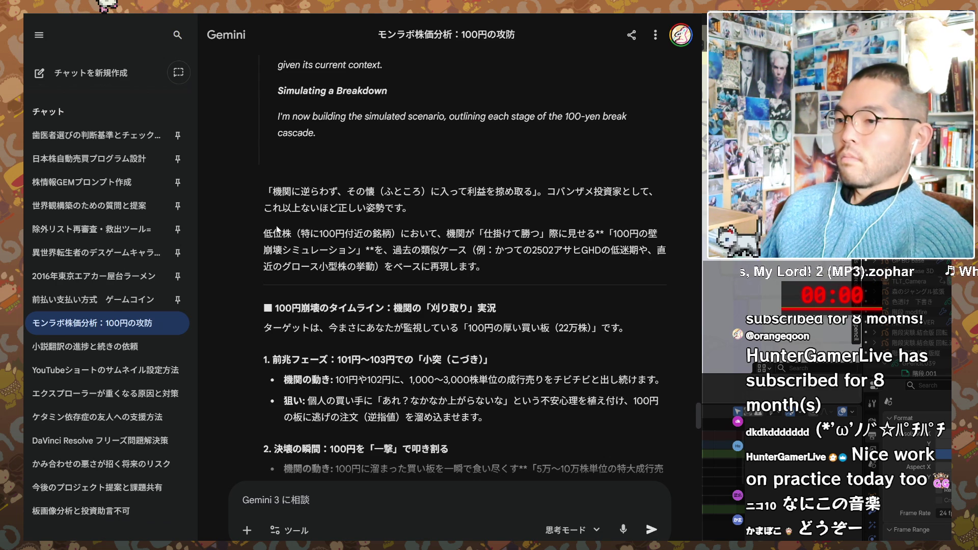
{"action": "scroll", "coordinate": [275, 230], "scroll_direction": "down", "scroll_amount": 1}
{"action": "scroll", "coordinate": [277, 230], "scroll_direction": "down", "scroll_amount": 1}
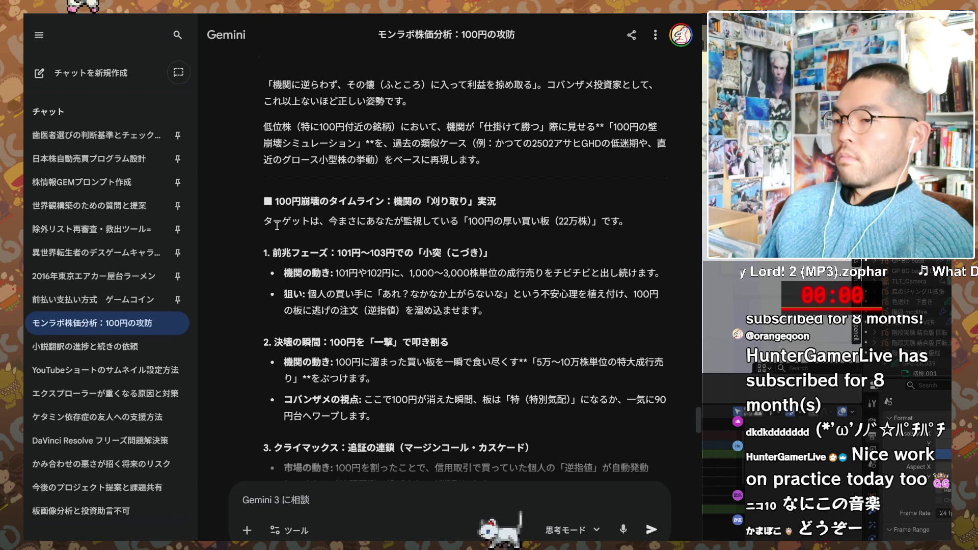
{"action": "scroll", "coordinate": [276, 225], "scroll_direction": "down", "scroll_amount": 2}
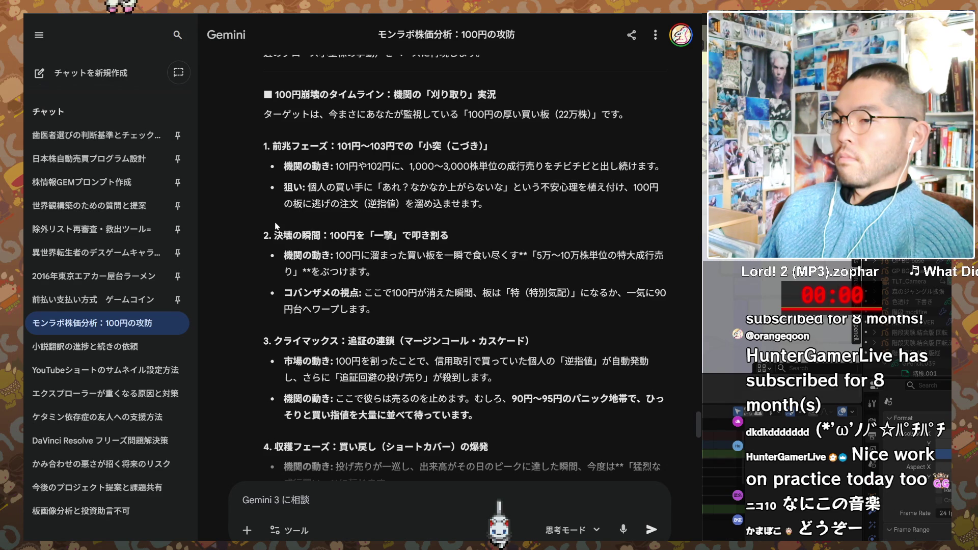
{"action": "scroll", "coordinate": [276, 226], "scroll_direction": "down", "scroll_amount": 1}
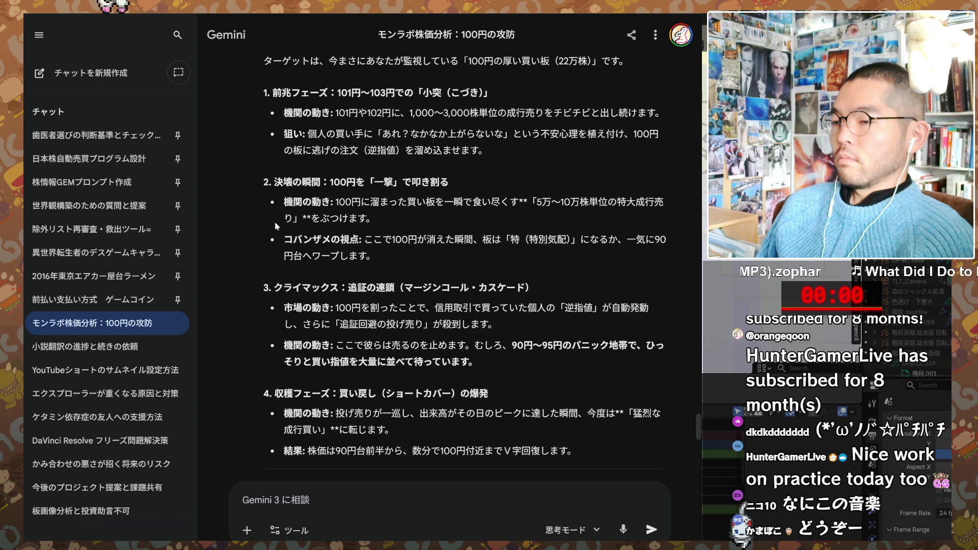
{"action": "scroll", "coordinate": [274, 222], "scroll_direction": "down", "scroll_amount": 1}
{"action": "scroll", "coordinate": [277, 225], "scroll_direction": "down", "scroll_amount": 1}
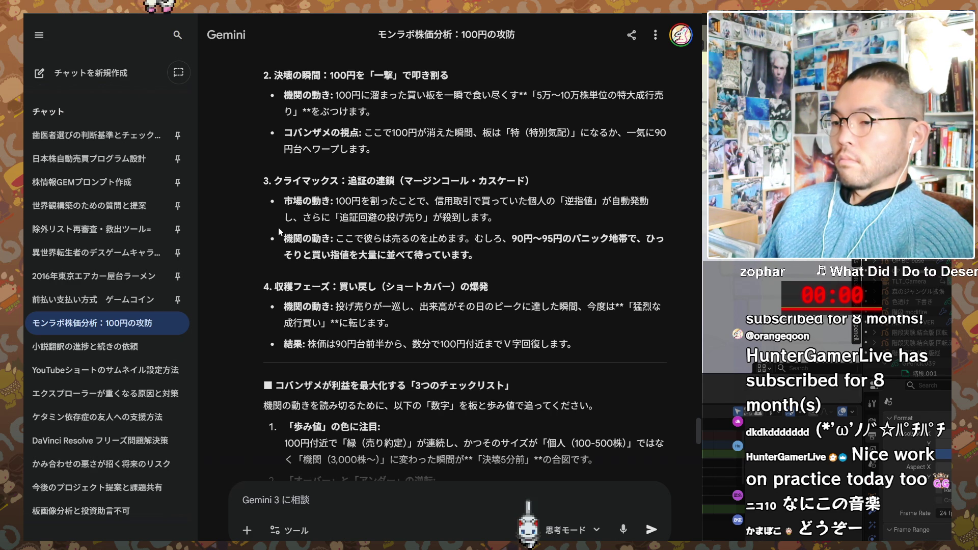
{"action": "scroll", "coordinate": [279, 232], "scroll_direction": "down", "scroll_amount": 2}
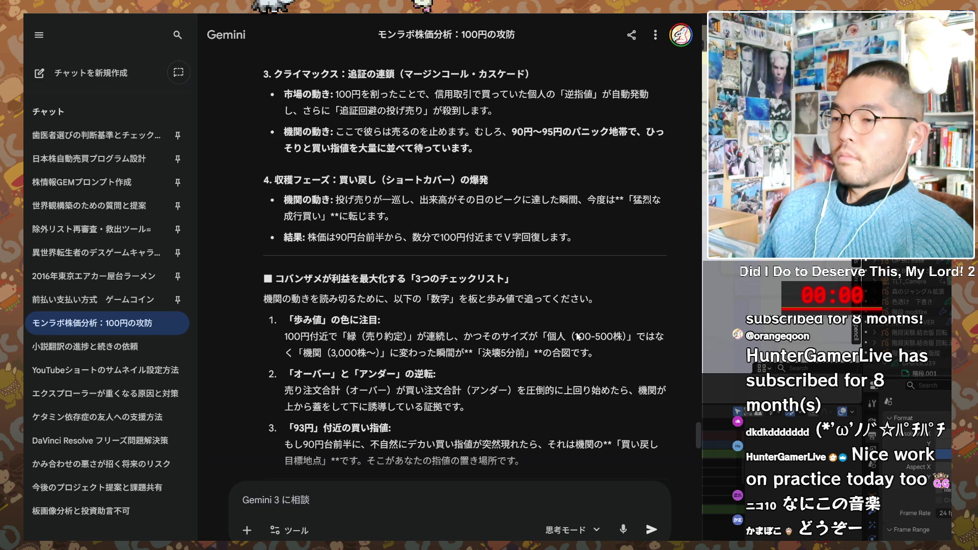
{"action": "scroll", "coordinate": [579, 409], "scroll_direction": "down", "scroll_amount": 3}
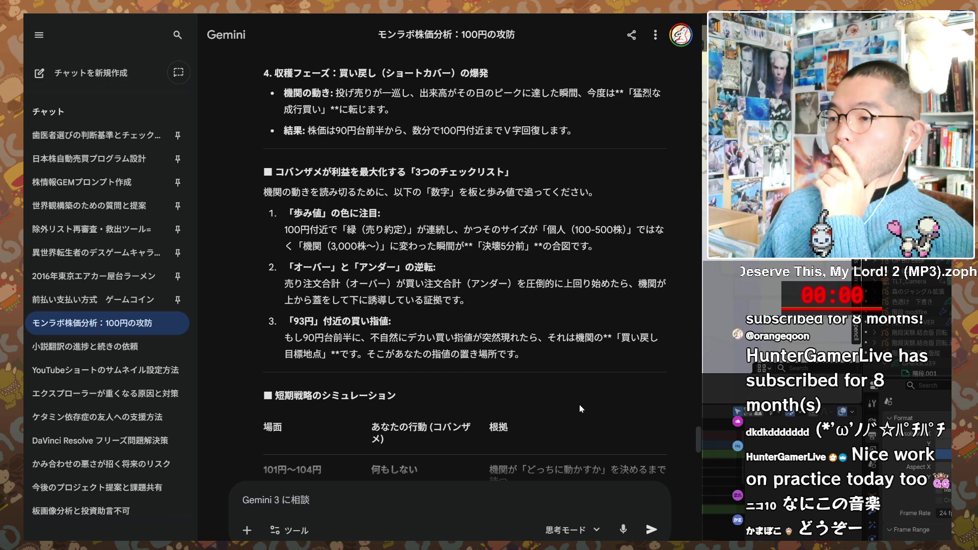
{"action": "scroll", "coordinate": [579, 404], "scroll_direction": "down", "scroll_amount": 1}
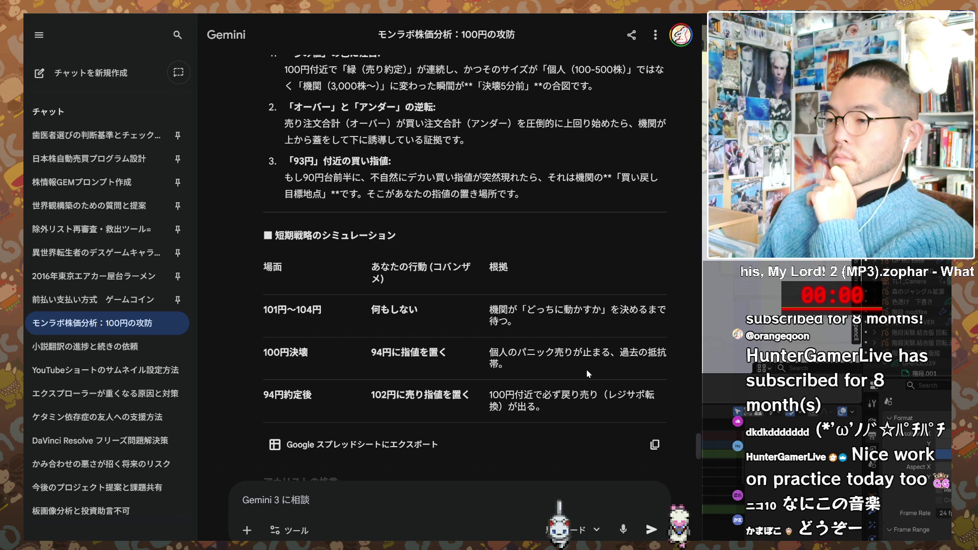
{"action": "scroll", "coordinate": [587, 372], "scroll_direction": "down", "scroll_amount": 1}
{"action": "scroll", "coordinate": [587, 373], "scroll_direction": "down", "scroll_amount": 2}
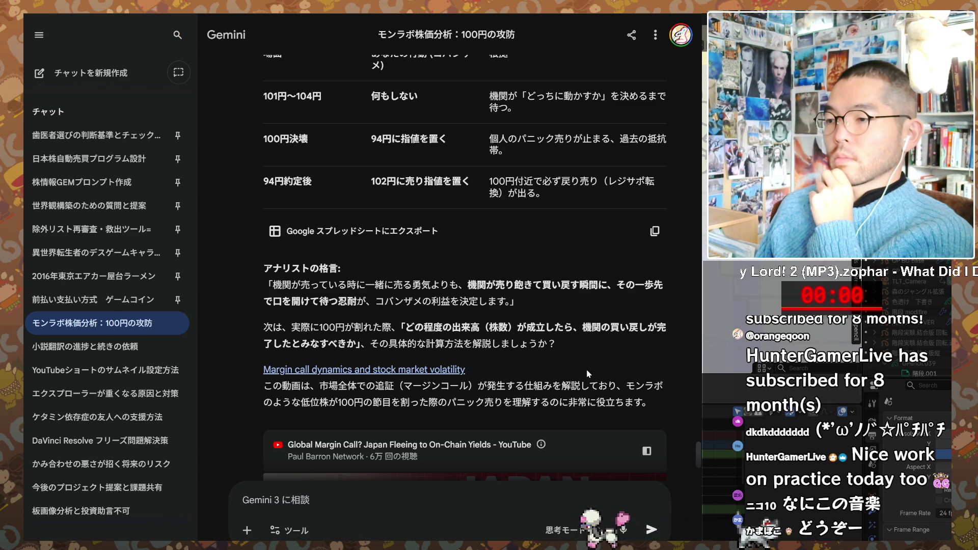
{"action": "scroll", "coordinate": [586, 369], "scroll_direction": "down", "scroll_amount": 1}
{"action": "scroll", "coordinate": [588, 373], "scroll_direction": "down", "scroll_amount": 3}
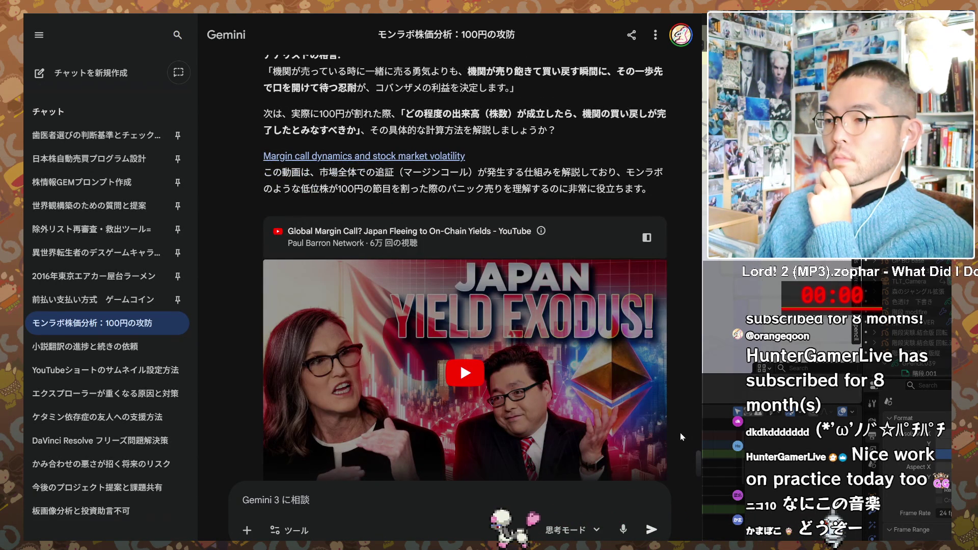
{"action": "scroll", "coordinate": [681, 436], "scroll_direction": "up", "scroll_amount": 3}
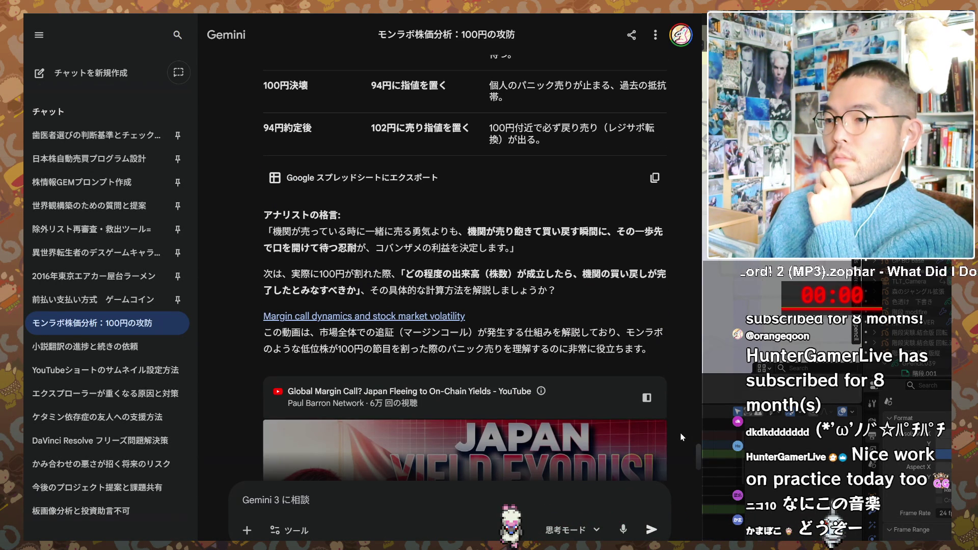
{"action": "scroll", "coordinate": [670, 350], "scroll_direction": "down", "scroll_amount": 4}
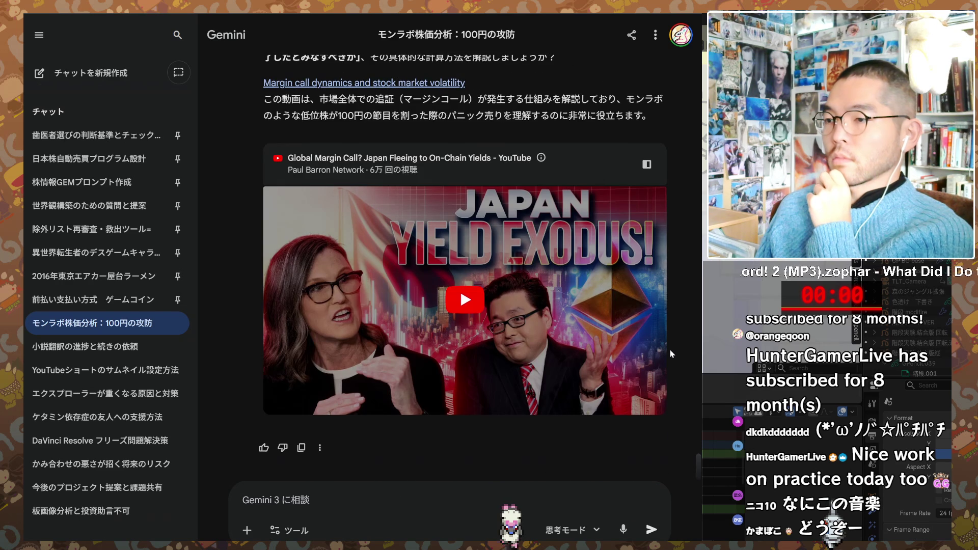
{"action": "scroll", "coordinate": [671, 350], "scroll_direction": "up", "scroll_amount": 5}
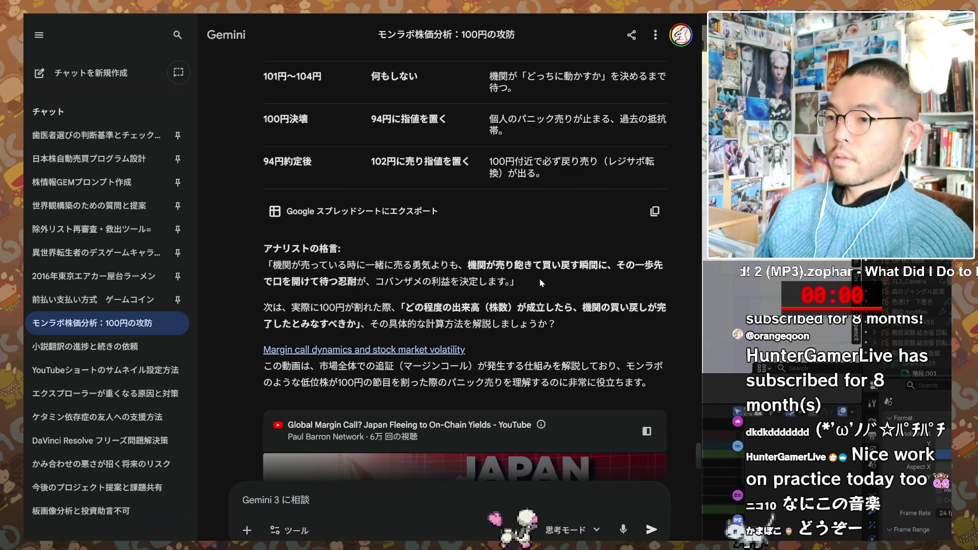
{"action": "key", "text": "alt+Tab"}
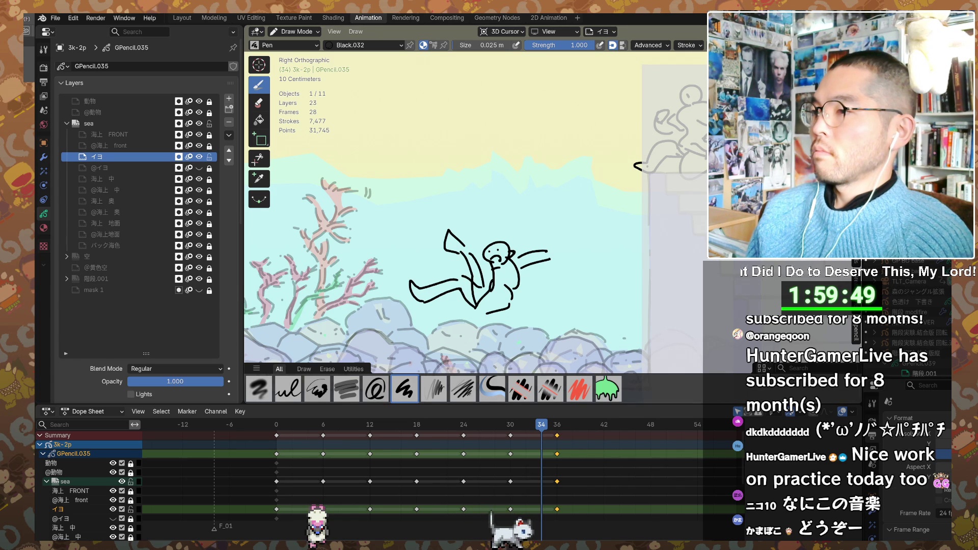
- Recenter the drawing view and jump ahead to the diver keyframe at frame 36
{"action": "middle_click_drag", "start_coordinate": [489, 229], "coordinate": [520, 202], "text": "shift"}
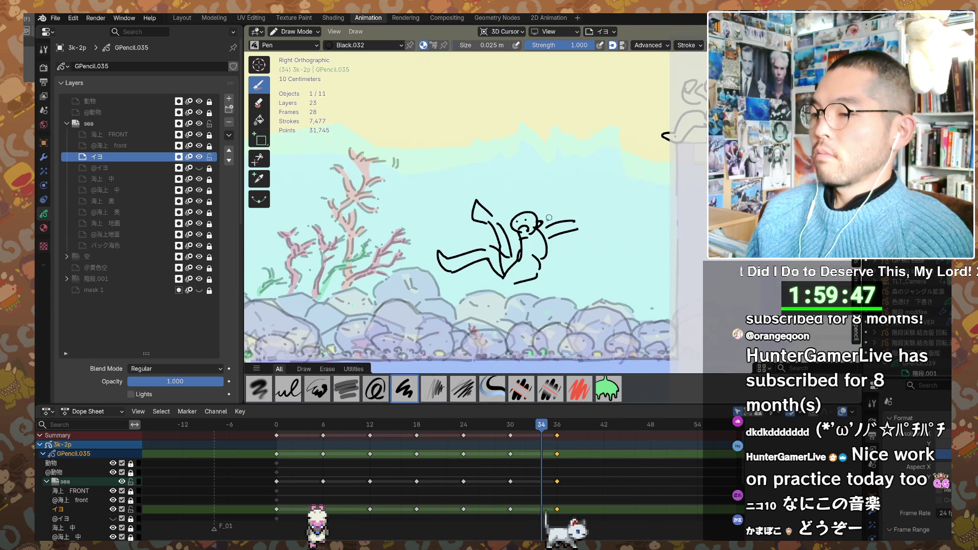
{"action": "key", "text": "Up"}
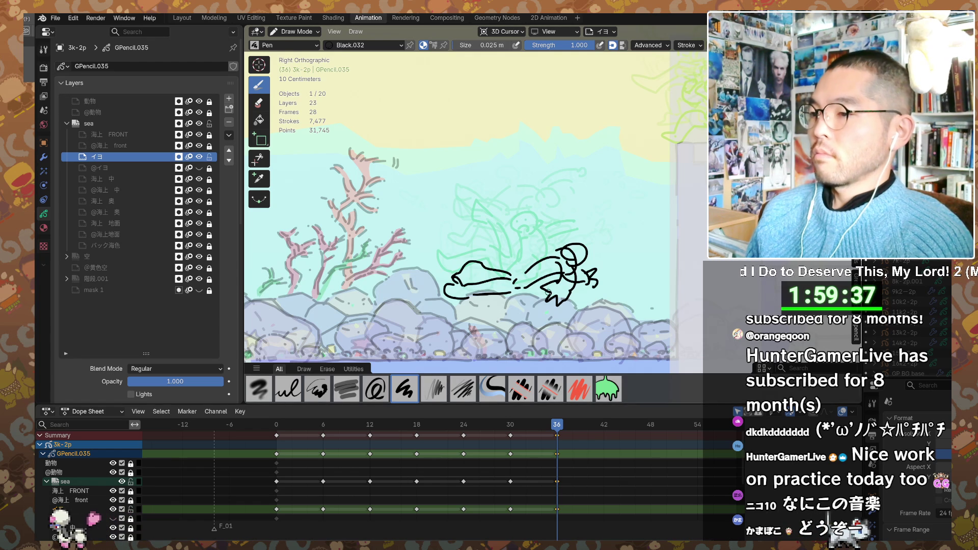
{"action": "scroll", "coordinate": [545, 321], "scroll_direction": "up", "scroll_amount": 16, "text": "alt"}
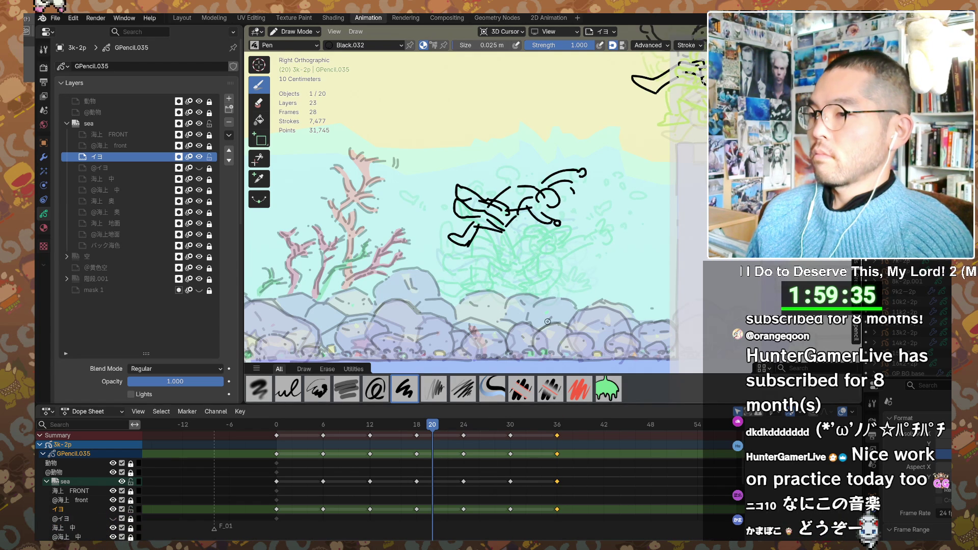
{"action": "scroll", "coordinate": [549, 321], "scroll_direction": "down", "scroll_amount": 16, "text": "alt"}
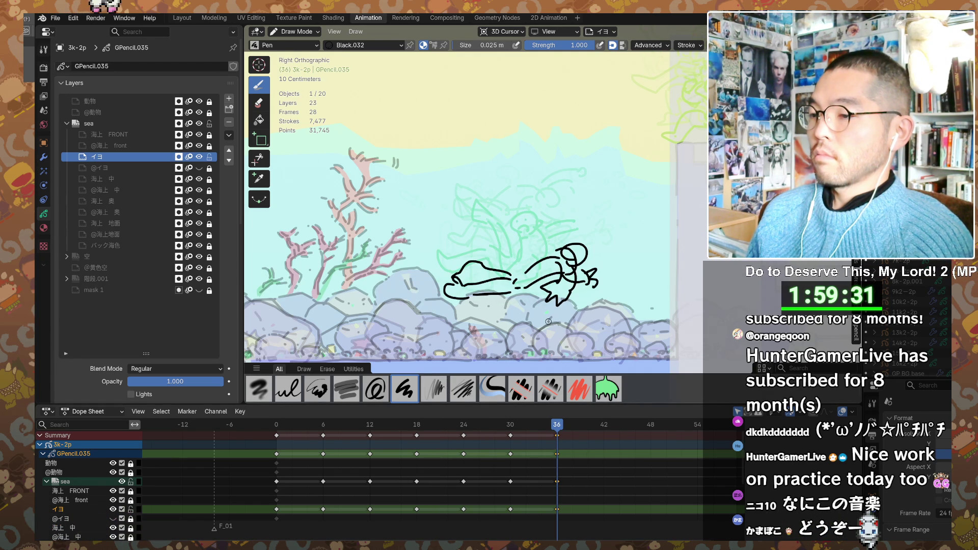
{"action": "scroll", "coordinate": [548, 322], "scroll_direction": "up", "scroll_amount": 8, "text": "alt"}
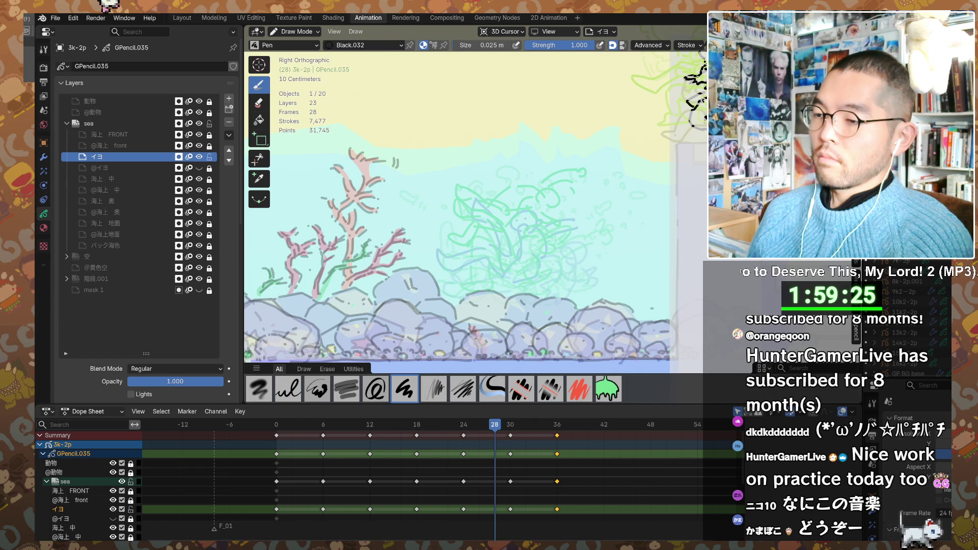
{"action": "mouse_move", "coordinate": [490, 535]}
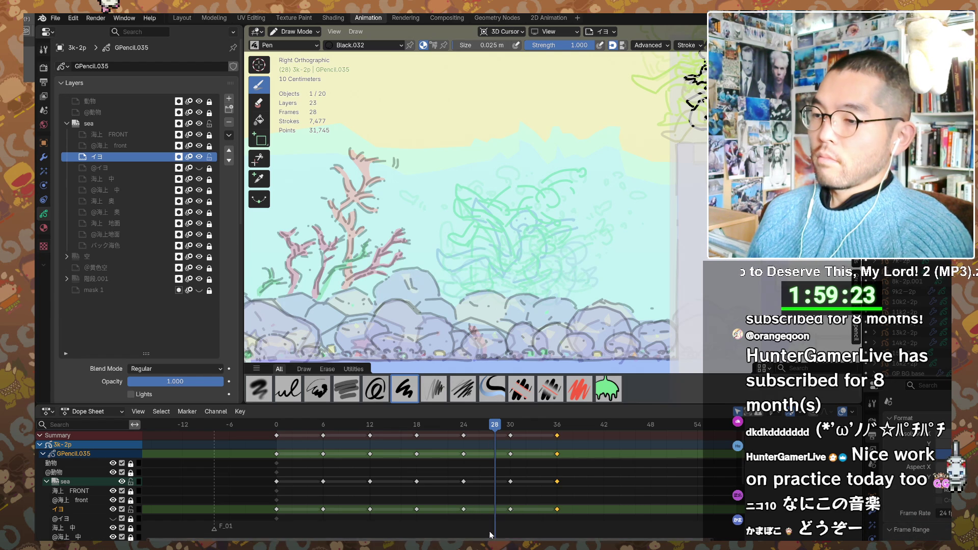
- Set the keyframe Jump operator's Delta to 6 frames
{"action": "key", "text": "F9"}
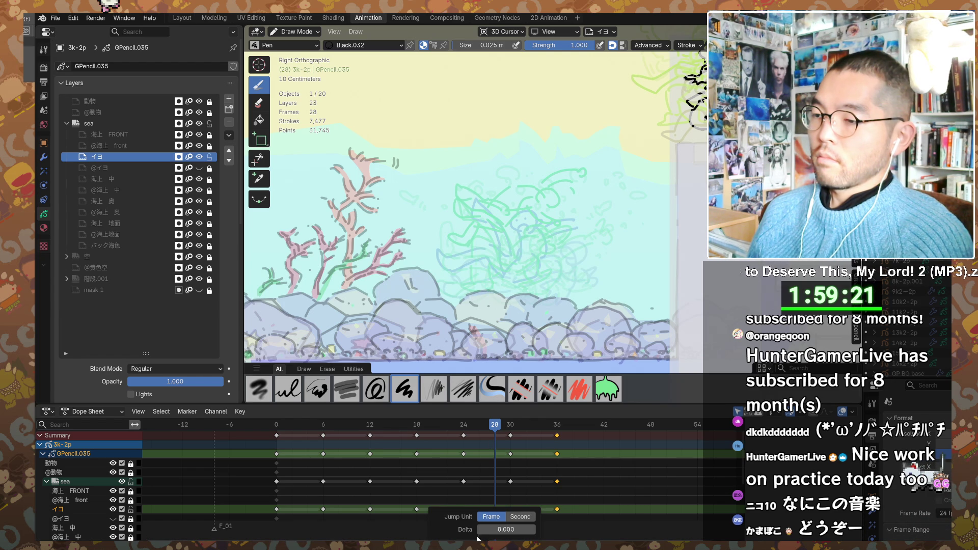
{"action": "left_click_drag", "start_coordinate": [482, 532], "coordinate": [496, 528]}
{"action": "type", "text": "6"}
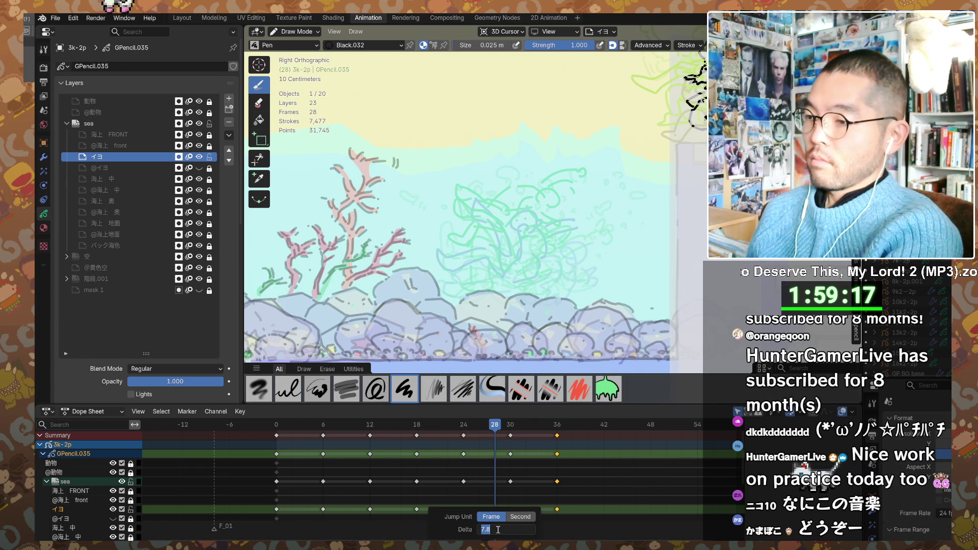
{"action": "key", "text": "Return"}
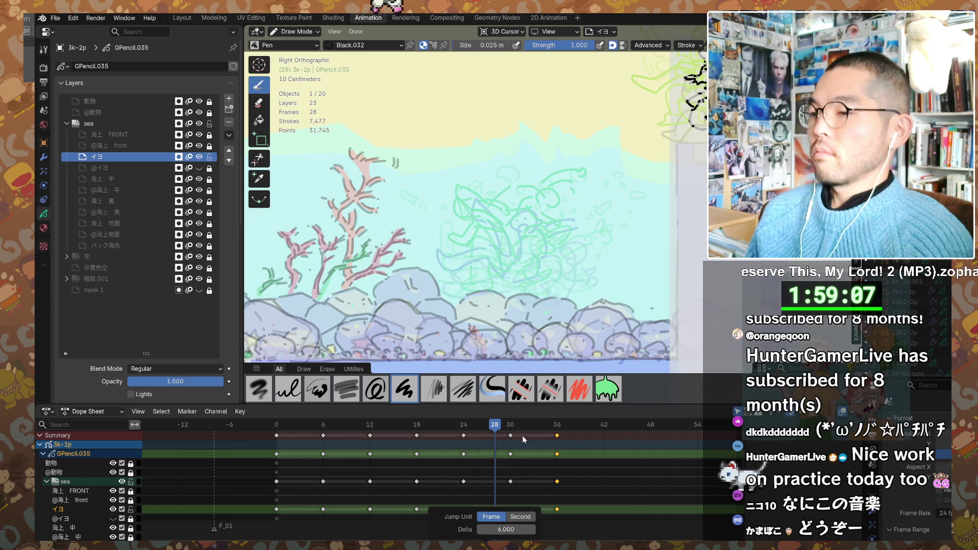
- From frame 30, step through the diver poses at frames 18, 6, 0 and 12
{"action": "left_click", "coordinate": [512, 425]}
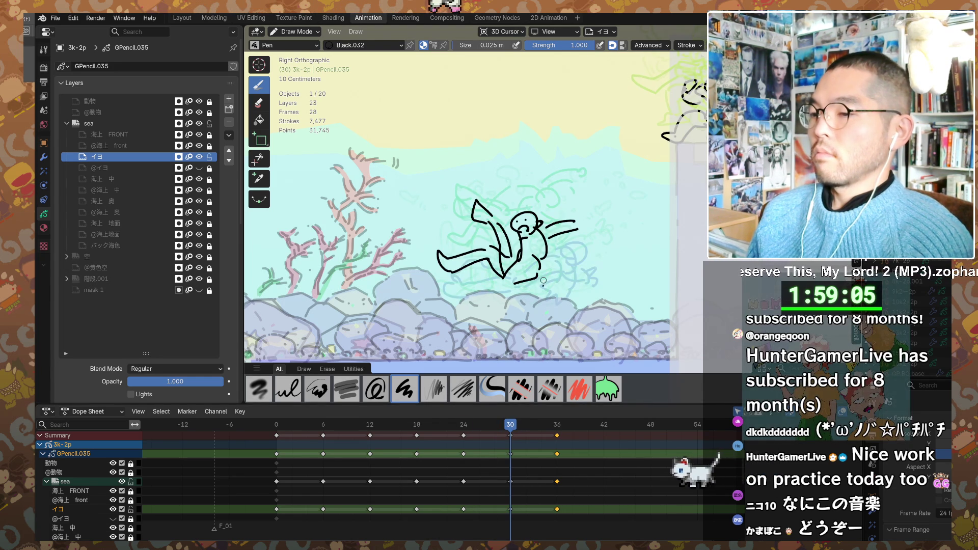
{"action": "key", "text": "Down"}
{"action": "key", "text": "Down"}
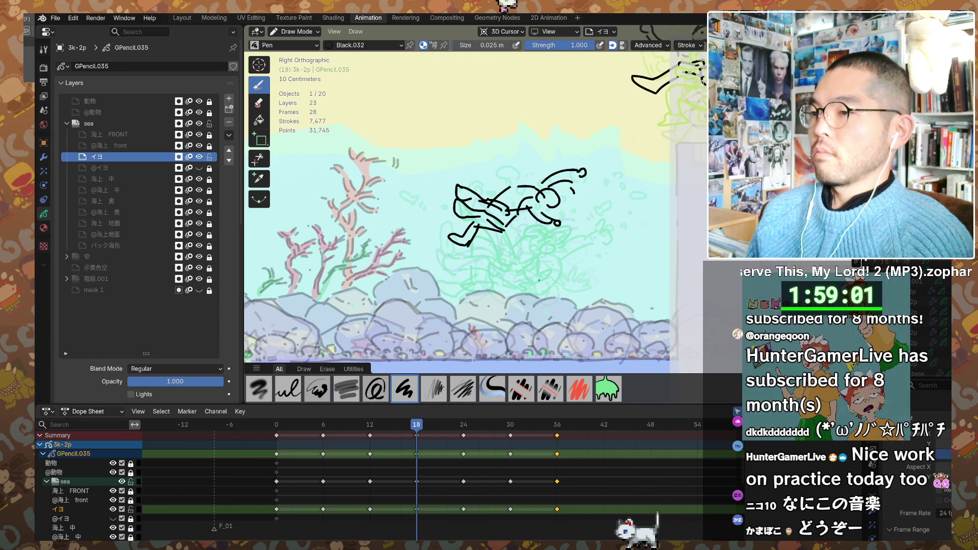
{"action": "middle_click_drag", "start_coordinate": [534, 284], "coordinate": [547, 285], "text": "shift"}
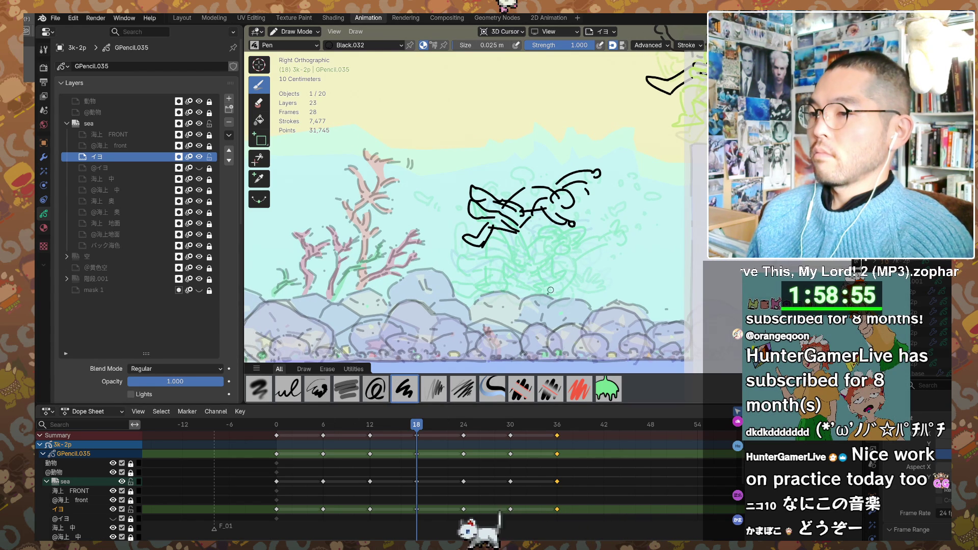
{"action": "key", "text": "Down"}
{"action": "key", "text": "Down"}
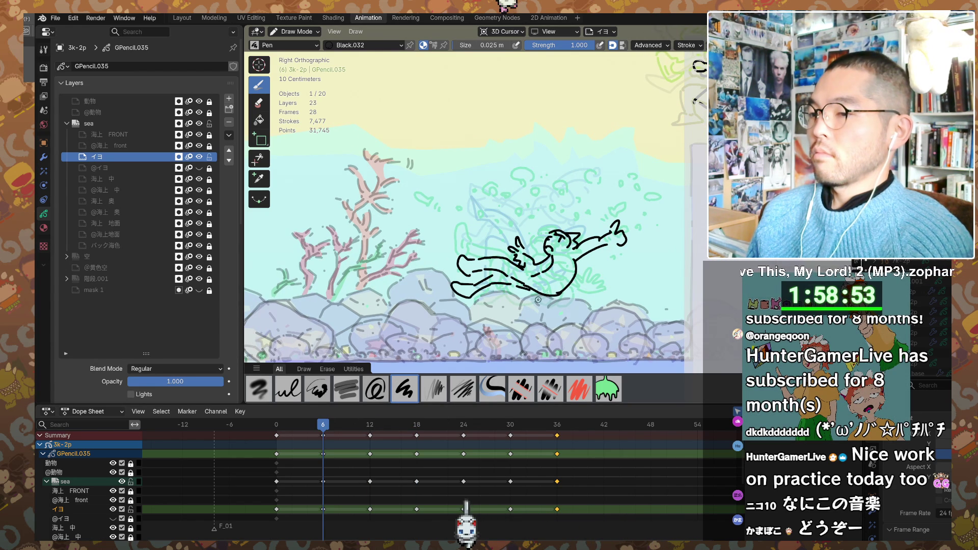
{"action": "key", "text": "Down"}
{"action": "key", "text": "Up"}
{"action": "key", "text": "Up"}
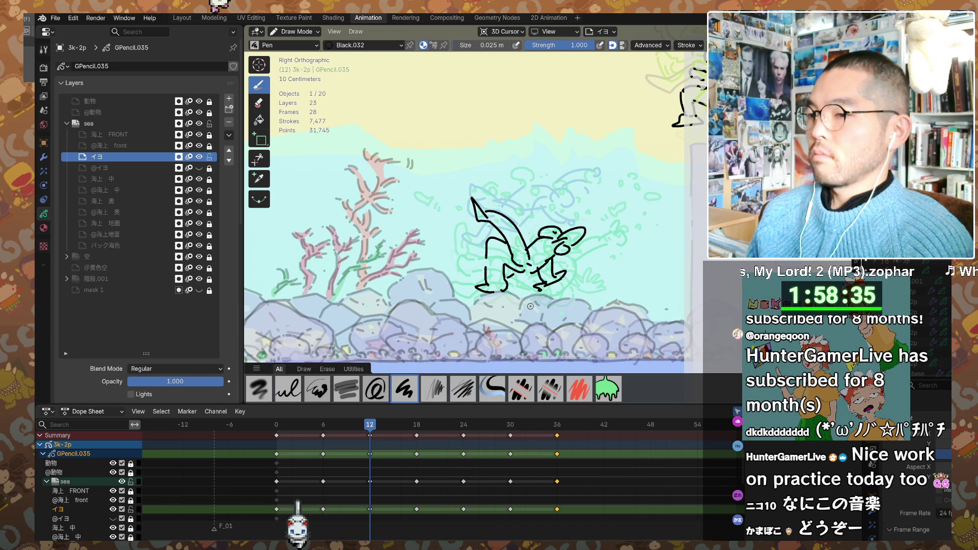
- Move along the timeline to land on frame 54's rough swimming pose
{"action": "middle_click_drag", "start_coordinate": [586, 456], "coordinate": [538, 456]}
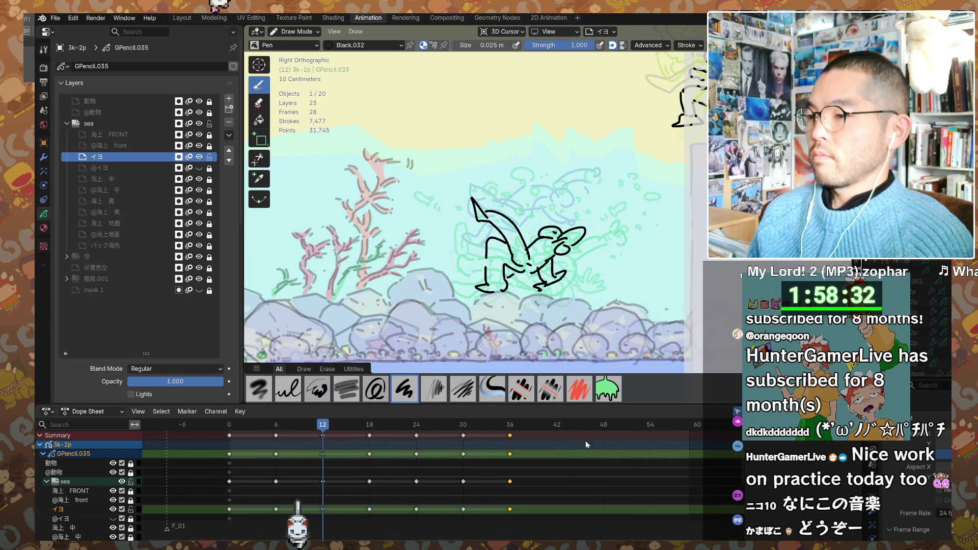
{"action": "left_click", "coordinate": [649, 427]}
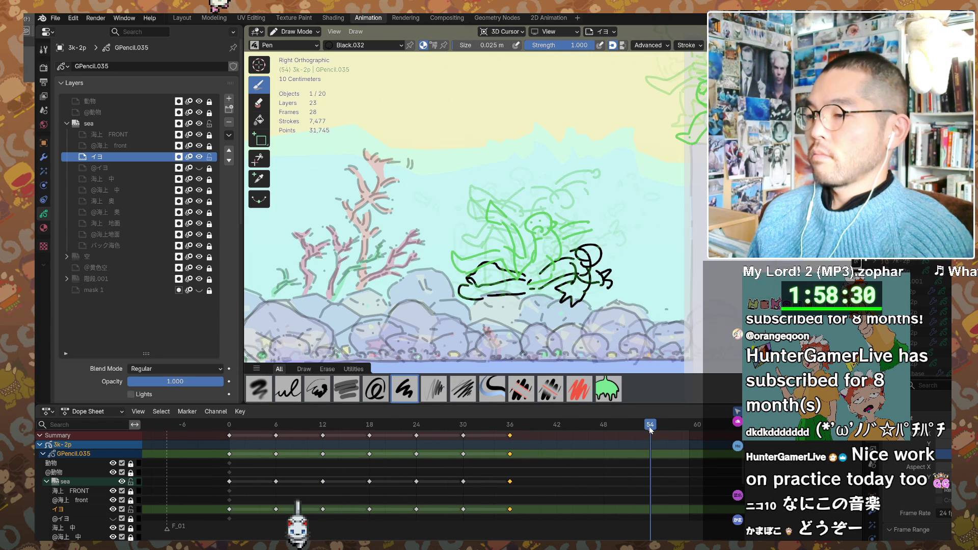
- Start a fresh drawing on frame 54, erase the stray dark stroke and return to the black pen
{"action": "left_click", "coordinate": [521, 262]}
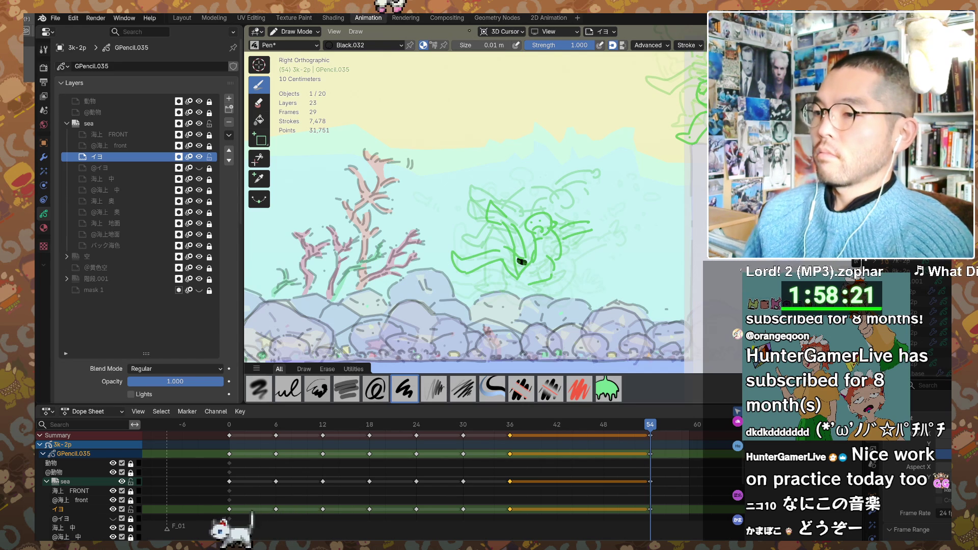
{"action": "key", "text": "e"}
{"action": "left_click_drag", "start_coordinate": [546, 264], "coordinate": [533, 275]}
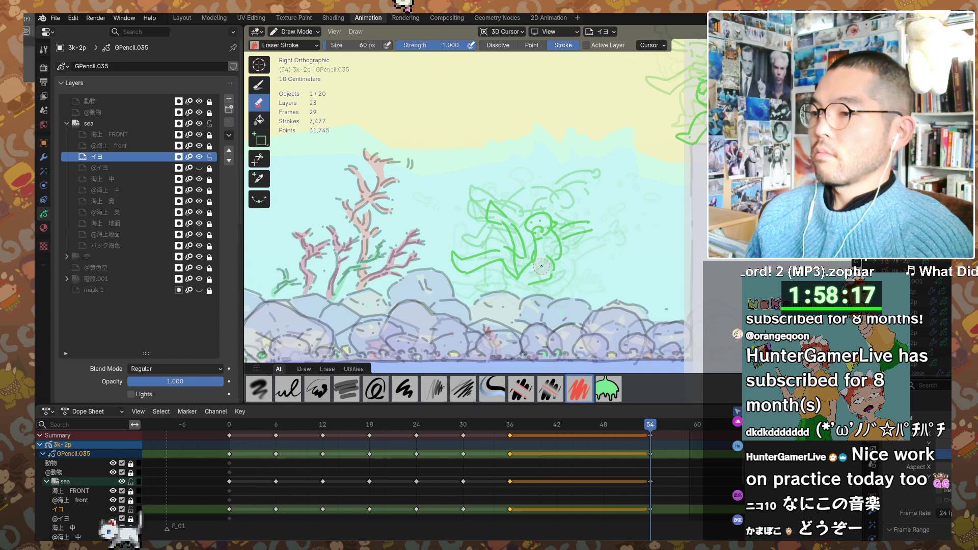
{"action": "key", "text": "e"}
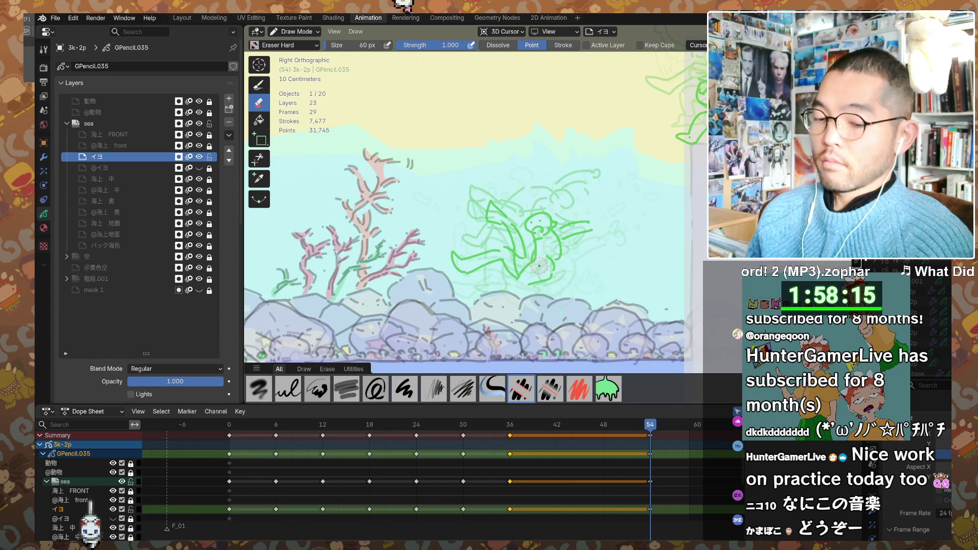
{"action": "key", "text": "d"}
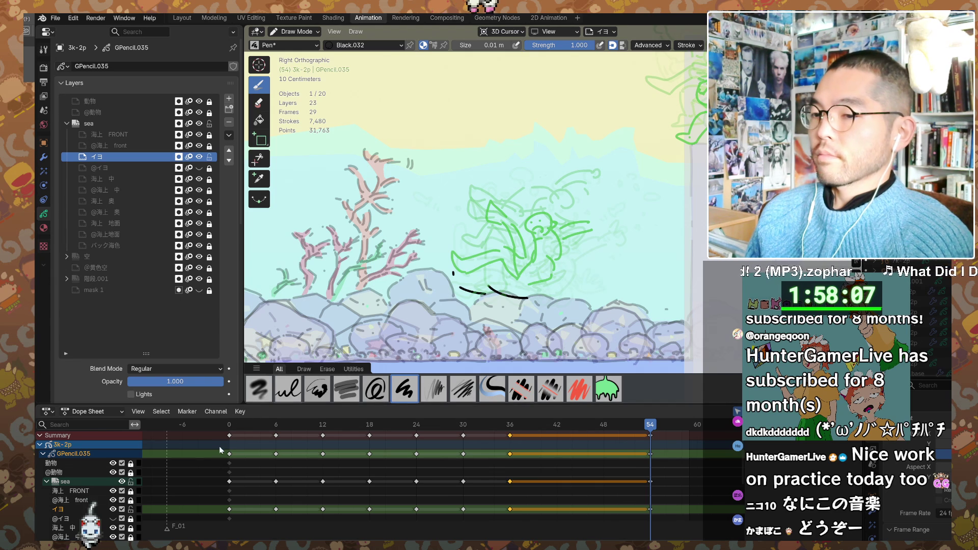
- Scrub back to frame 2 and duplicate the frame-0 keyframes
{"action": "mouse_move", "coordinate": [223, 436]}
{"action": "left_mouse_down"}
{"action": "mouse_move", "coordinate": [234, 522]}
{"action": "mouse_move", "coordinate": [216, 430]}
{"action": "mouse_move", "coordinate": [244, 527]}
{"action": "mouse_move", "coordinate": [212, 427]}
{"action": "left_mouse_up"}
{"action": "key", "text": "shift+d"}
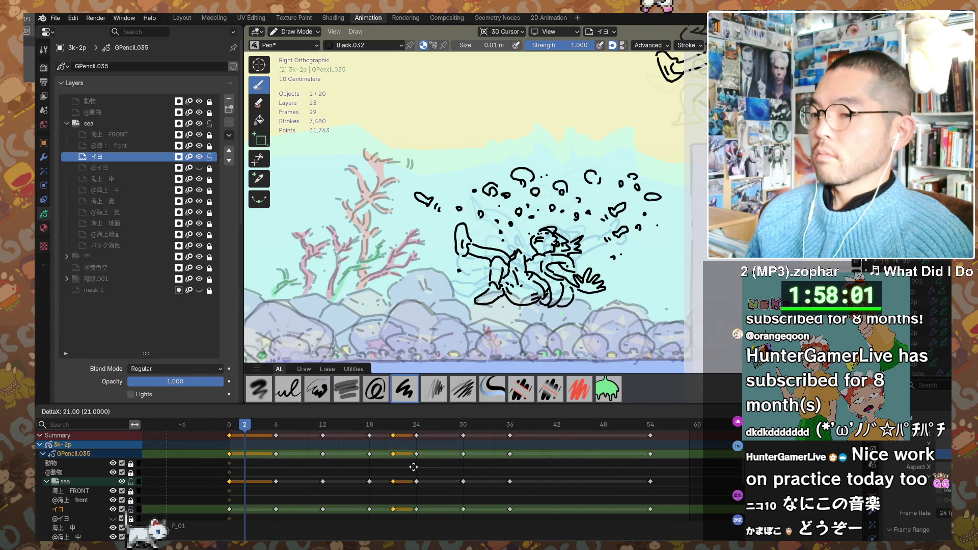
- Place the duplicated keyframes at frame 60, return to frame 54 and clear stray black strokes
{"action": "left_click", "coordinate": [700, 459]}
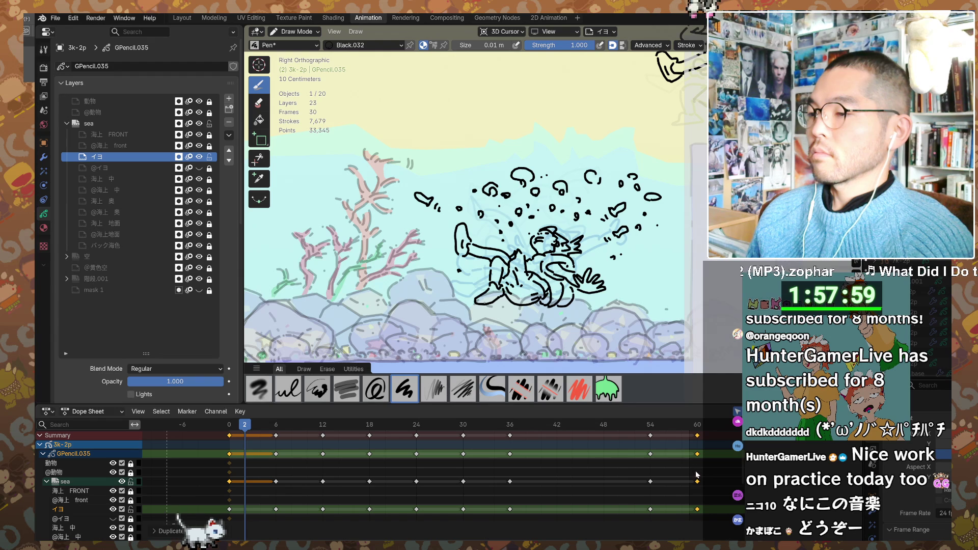
{"action": "left_click", "coordinate": [649, 440]}
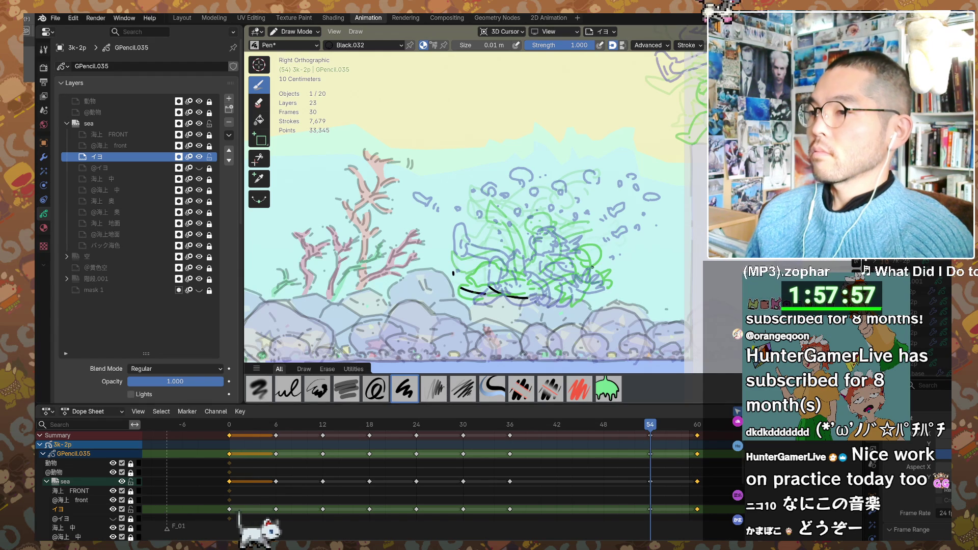
{"action": "key", "text": "ctrl+z"}
{"action": "key", "text": "e"}
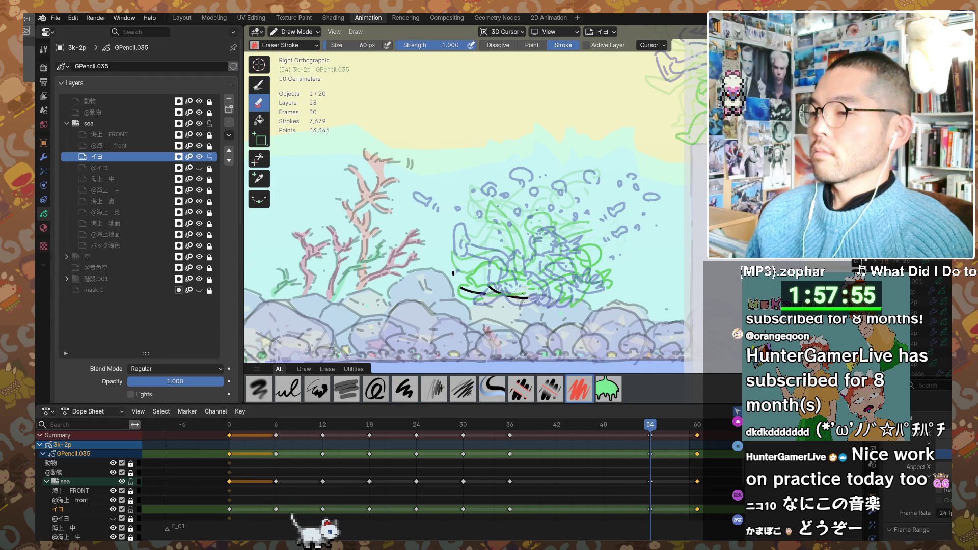
{"action": "left_click_drag", "start_coordinate": [495, 292], "coordinate": [470, 291]}
{"action": "key", "text": "d"}
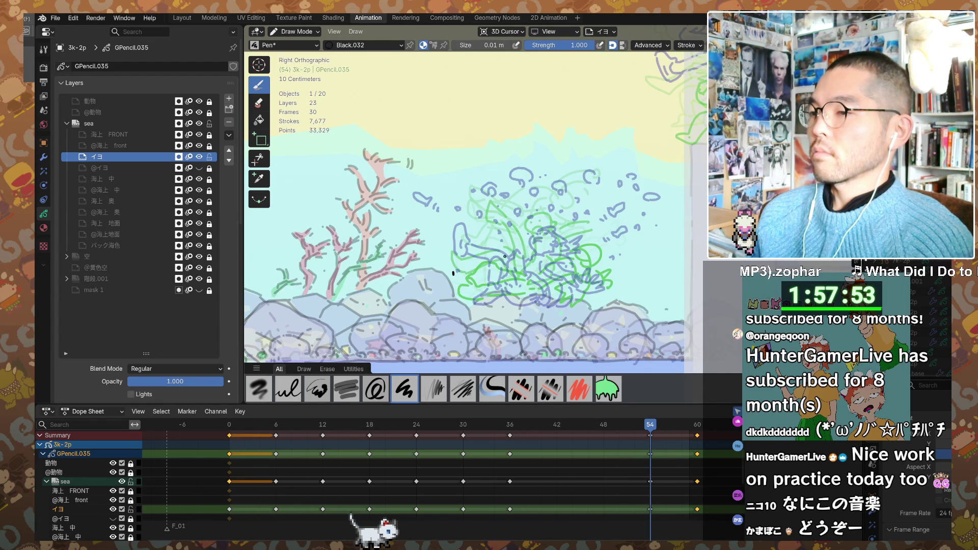
{"action": "key", "text": "ctrl+z"}
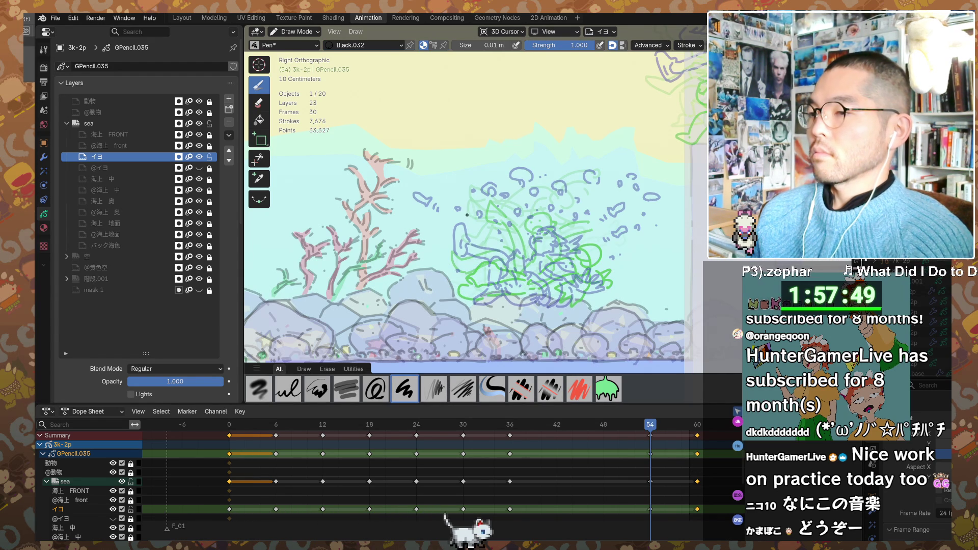
- Ink the swimming diver's back and body curves on frame 54 over the green rough sketch
{"action": "left_click_drag", "start_coordinate": [466, 216], "coordinate": [461, 238]}
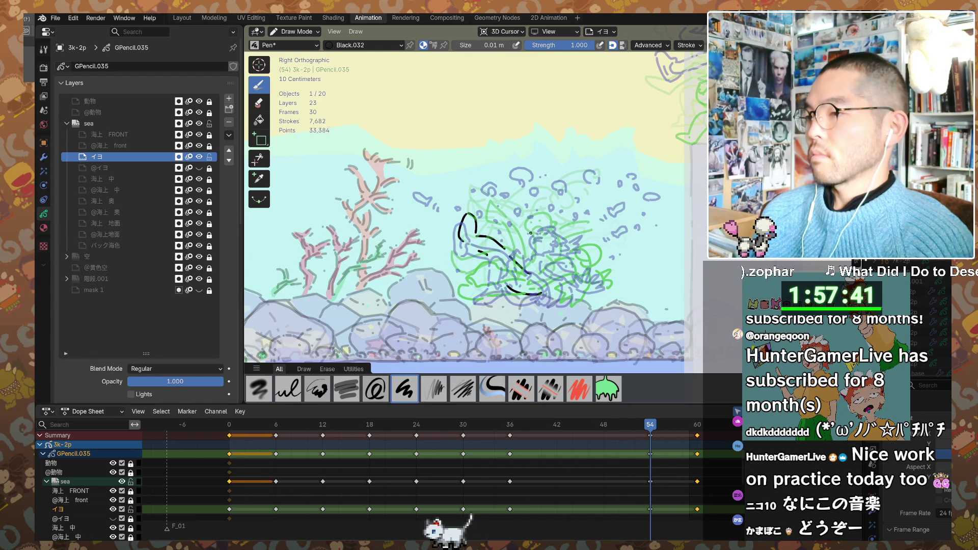
{"action": "left_click_drag", "start_coordinate": [526, 232], "coordinate": [541, 243]}
{"action": "left_click_drag", "start_coordinate": [523, 251], "coordinate": [531, 269]}
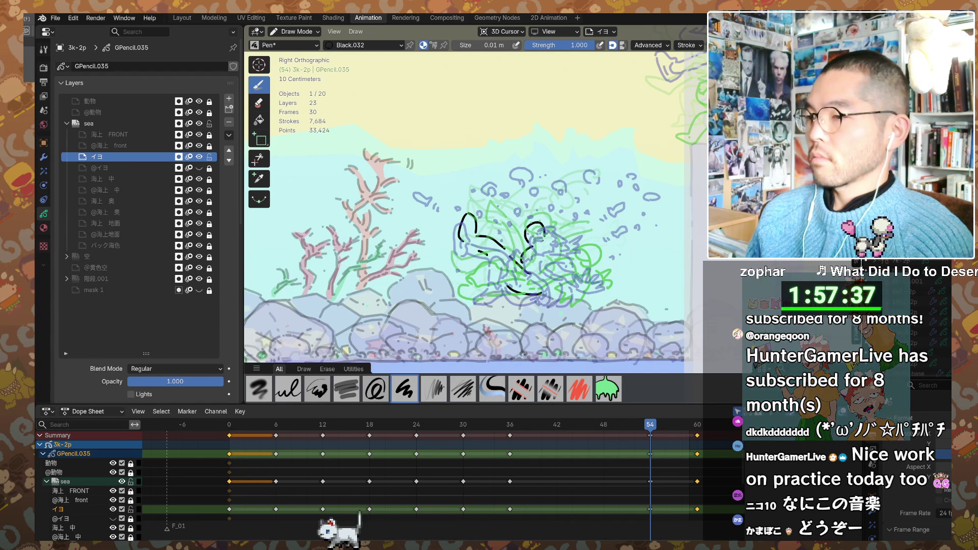
{"action": "key", "text": "e"}
{"action": "key", "text": "d"}
{"action": "left_click_drag", "start_coordinate": [552, 240], "coordinate": [574, 239]}
{"action": "key", "text": "ctrl+z"}
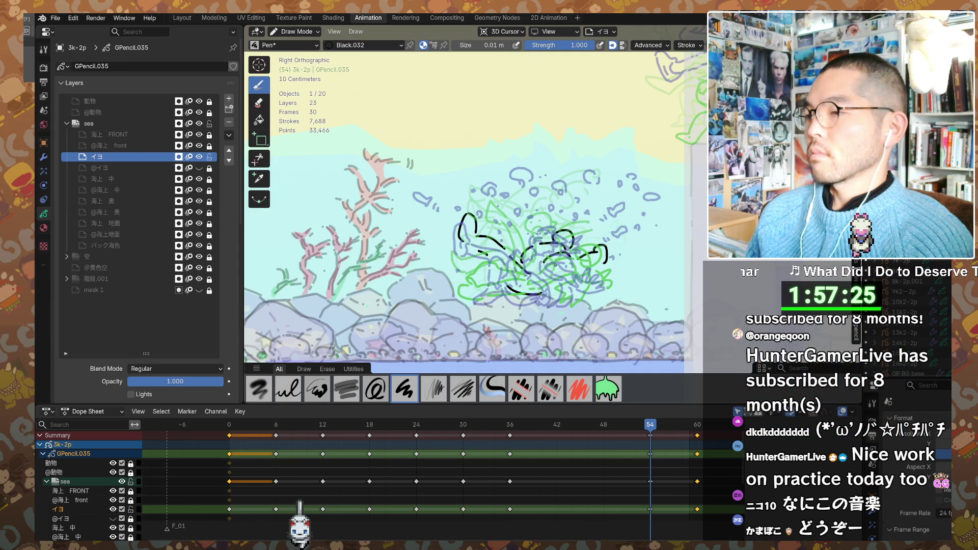
{"action": "middle_click_drag", "start_coordinate": [538, 269], "coordinate": [585, 272], "text": "shift"}
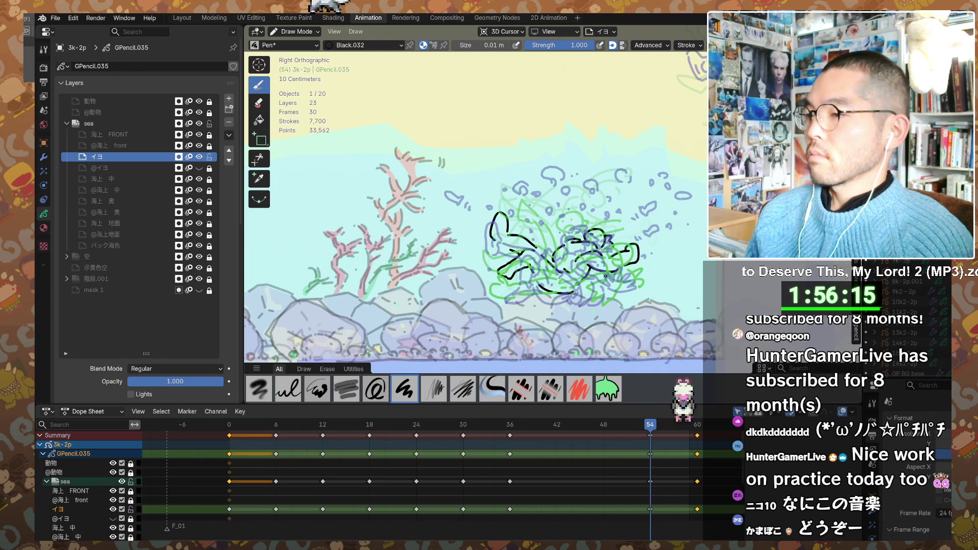
- Add a short stroke beside the frame-54 diver, undo the stray line, and jump to frame 48
{"action": "left_click_drag", "start_coordinate": [630, 240], "coordinate": [644, 255]}
{"action": "key", "text": "ctrl+z"}
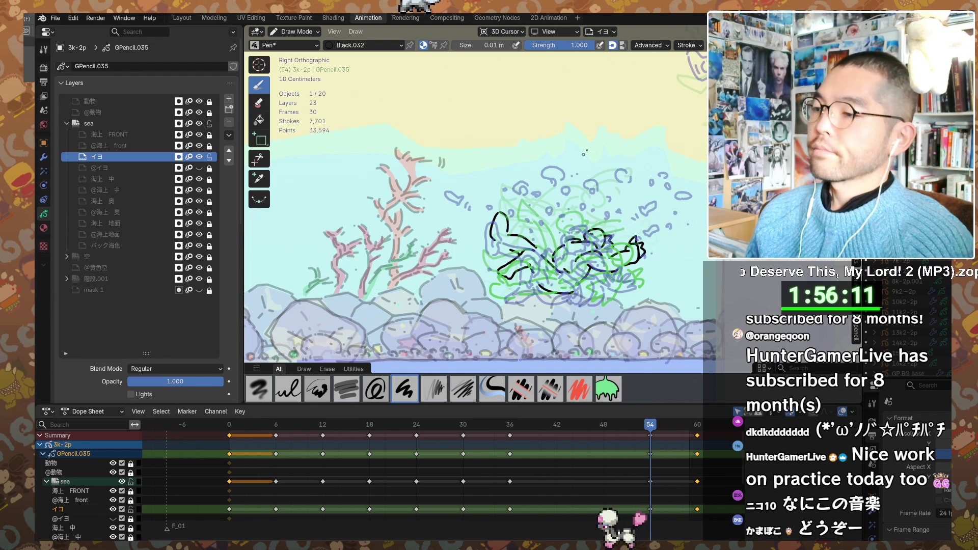
{"action": "left_click", "coordinate": [603, 431]}
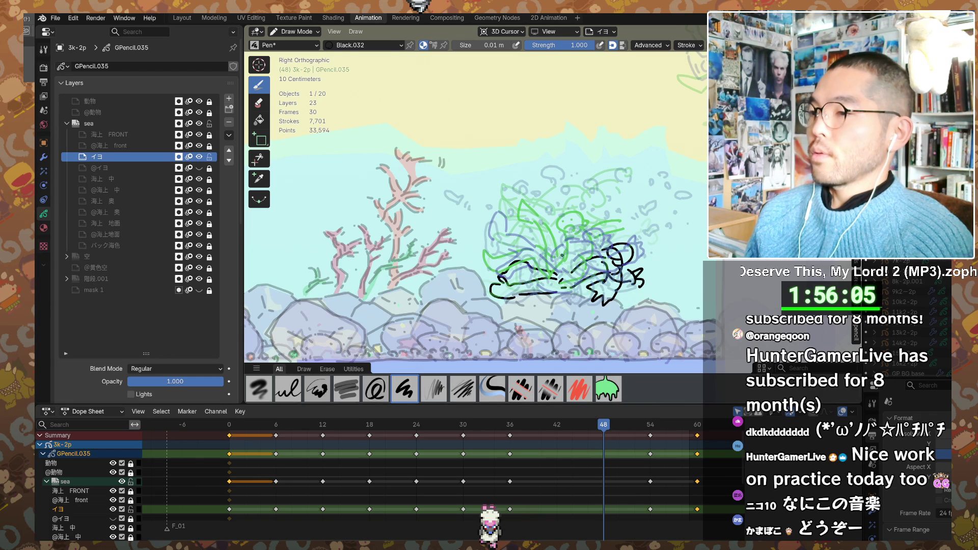
- Create a keyframe at frame 48 with a test Pen stroke and undo that stroke
{"action": "left_click_drag", "start_coordinate": [549, 253], "coordinate": [575, 254]}
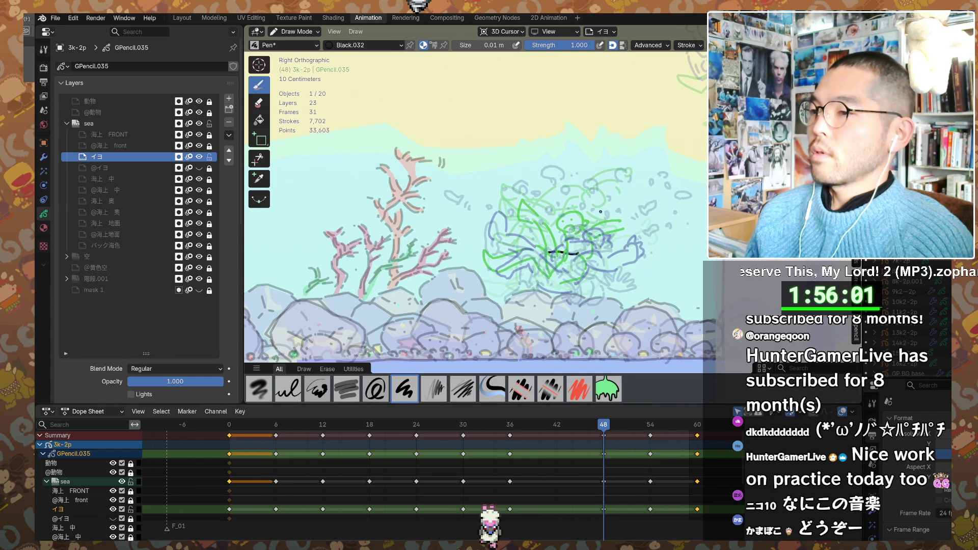
{"action": "key", "text": "ctrl+z"}
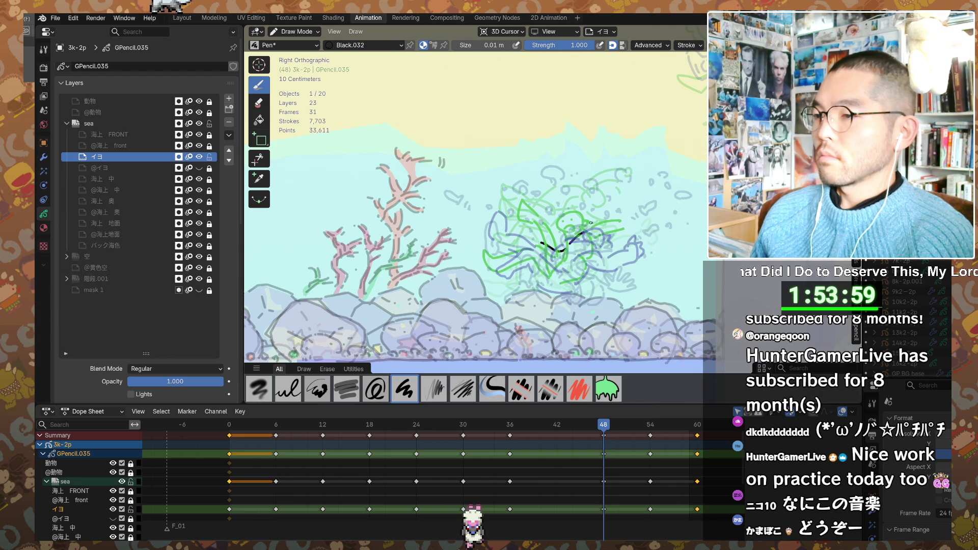
- Ink the diver's head loop, leftward body line and lower curl, toggling the Eraser and back to Draw
{"action": "left_click_drag", "start_coordinate": [606, 231], "coordinate": [616, 256]}
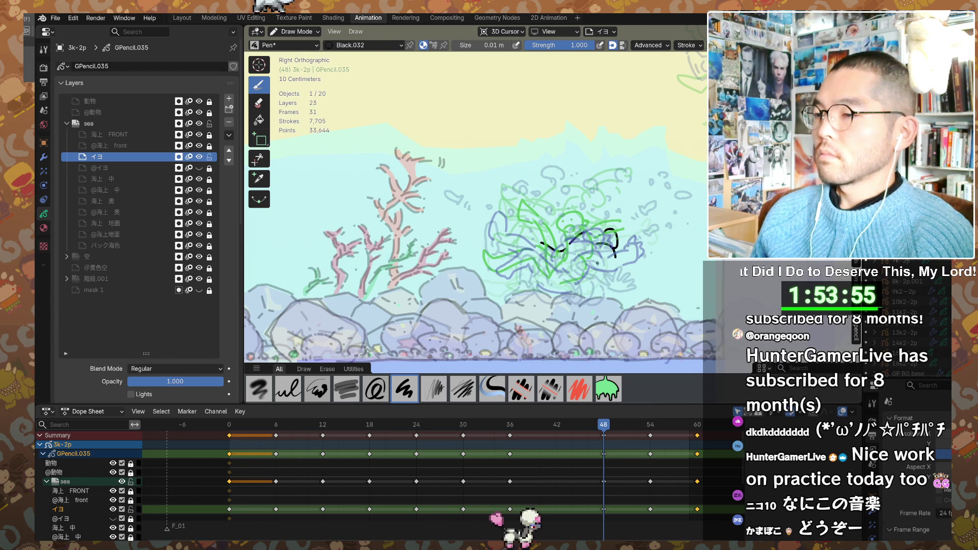
{"action": "mouse_move", "coordinate": [566, 238]}
{"action": "left_mouse_down"}
{"action": "mouse_move", "coordinate": [493, 237]}
{"action": "mouse_move", "coordinate": [490, 253]}
{"action": "mouse_move", "coordinate": [537, 257]}
{"action": "left_mouse_up"}
{"action": "left_click_drag", "start_coordinate": [501, 264], "coordinate": [557, 265]}
{"action": "key", "text": "e"}
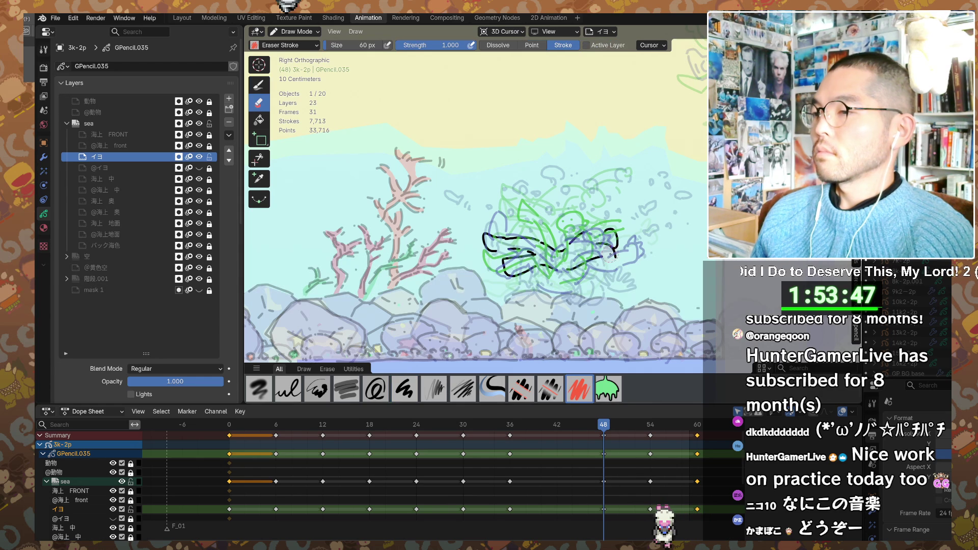
{"action": "key", "text": "d"}
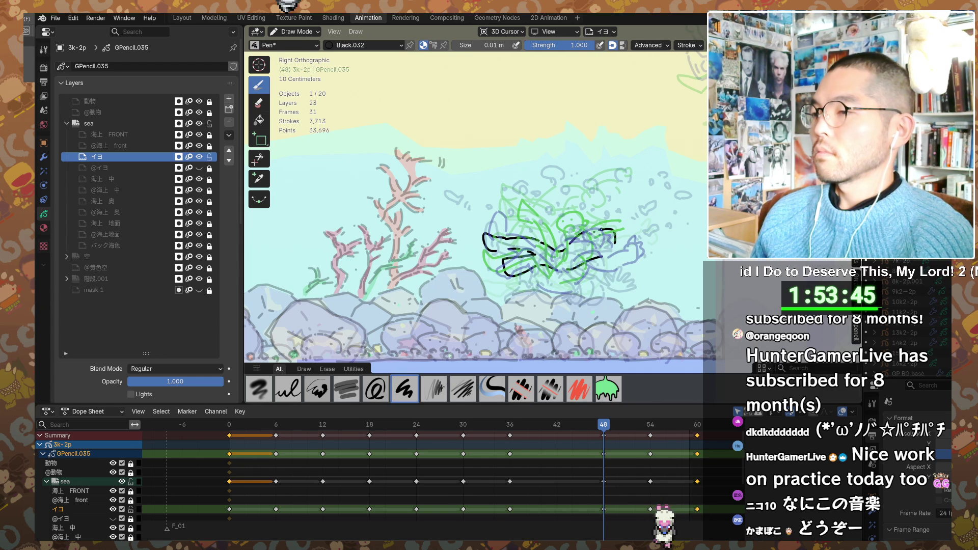
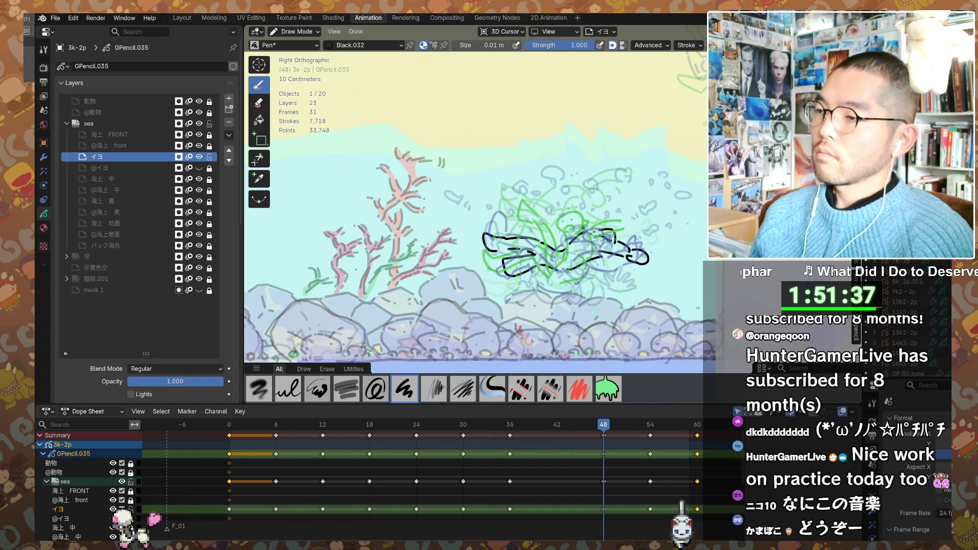
- Touch up the swimmer's outline at frame 48, then move to the frame 42 keyframe
{"action": "left_click_drag", "start_coordinate": [557, 229], "coordinate": [611, 229]}
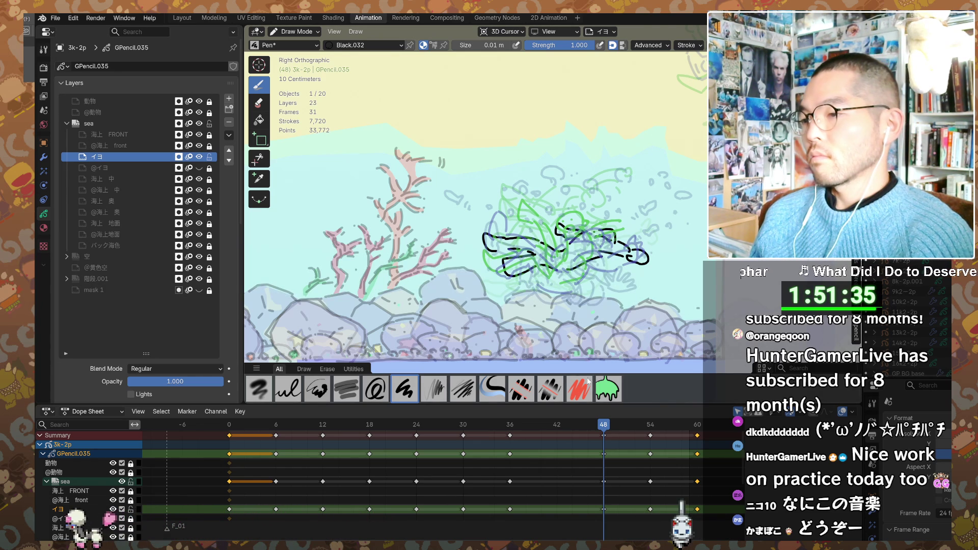
{"action": "left_click_drag", "start_coordinate": [555, 429], "coordinate": [510, 427]}
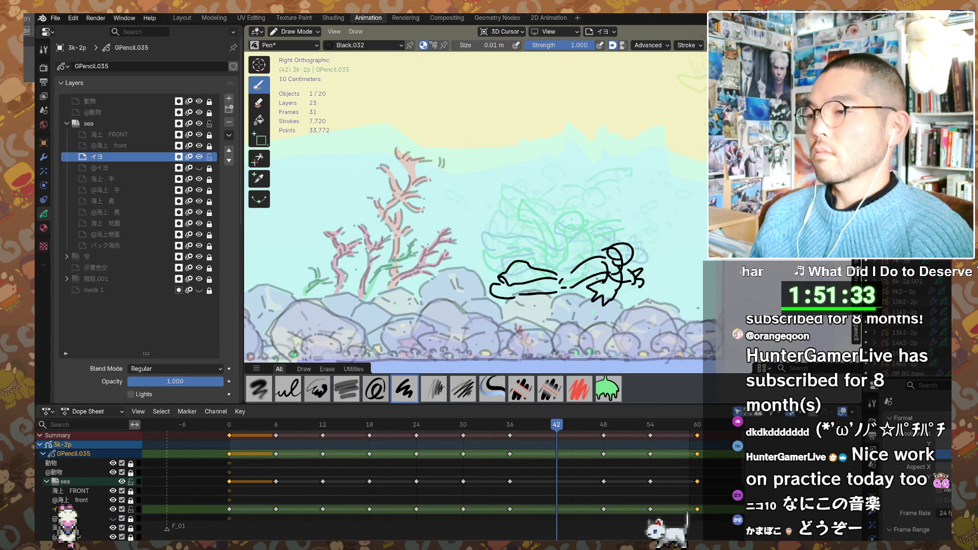
{"action": "key", "text": "Up"}
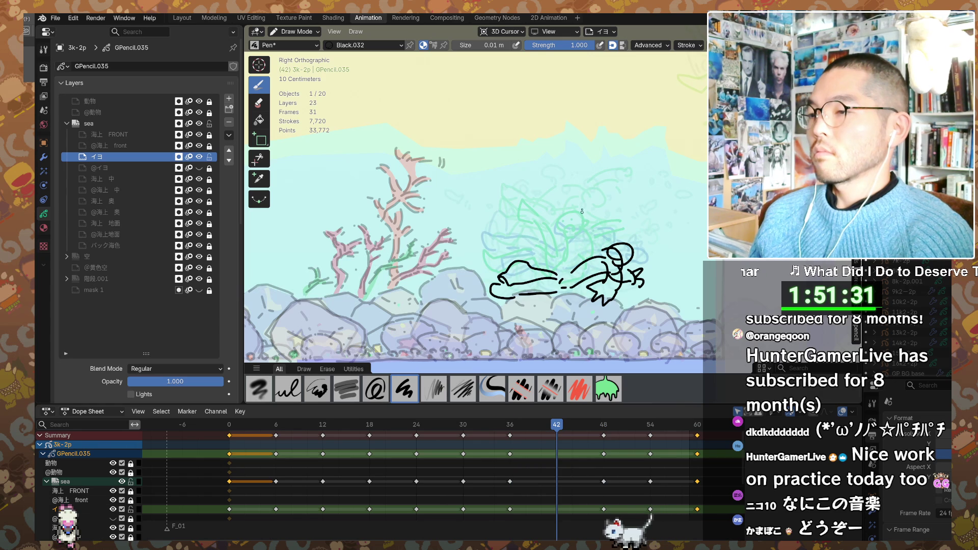
- Sketch a rough frame 42 pose: long diagonal body line, curved extension and left-leg detail lines
{"action": "left_click_drag", "start_coordinate": [560, 216], "coordinate": [568, 217]}
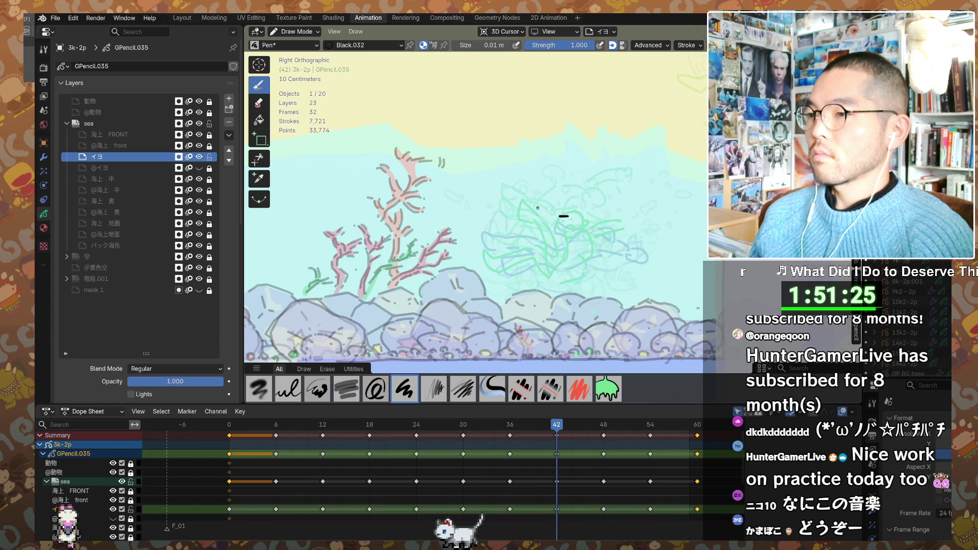
{"action": "key", "text": "ctrl+z"}
{"action": "mouse_move", "coordinate": [548, 235]}
{"action": "left_mouse_down"}
{"action": "mouse_move", "coordinate": [507, 217]}
{"action": "mouse_move", "coordinate": [567, 257]}
{"action": "mouse_move", "coordinate": [616, 216]}
{"action": "mouse_move", "coordinate": [629, 227]}
{"action": "left_mouse_up"}
{"action": "left_click_drag", "start_coordinate": [581, 257], "coordinate": [654, 233]}
{"action": "left_click_drag", "start_coordinate": [535, 241], "coordinate": [498, 245]}
{"action": "left_click_drag", "start_coordinate": [498, 260], "coordinate": [562, 253]}
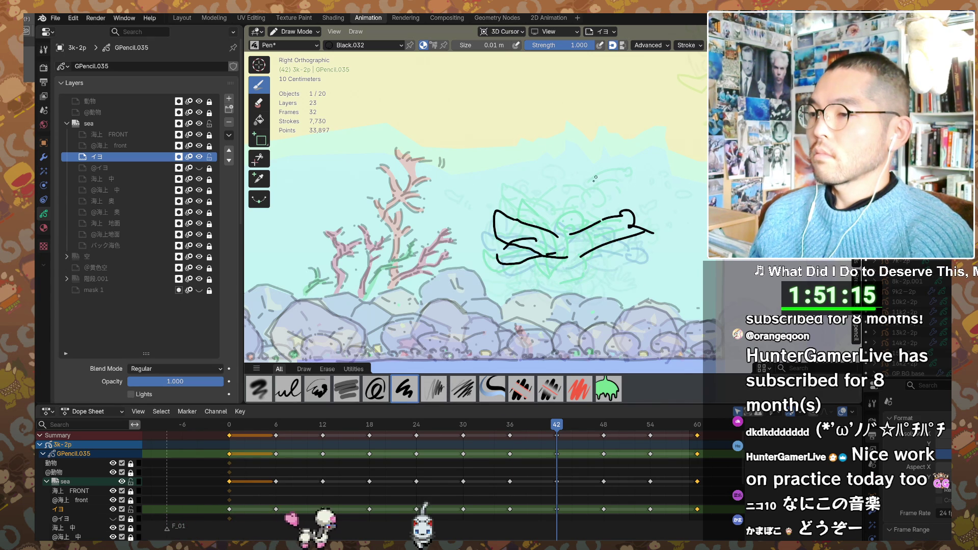
{"action": "key", "text": "Down"}
{"action": "key", "text": "Down"}
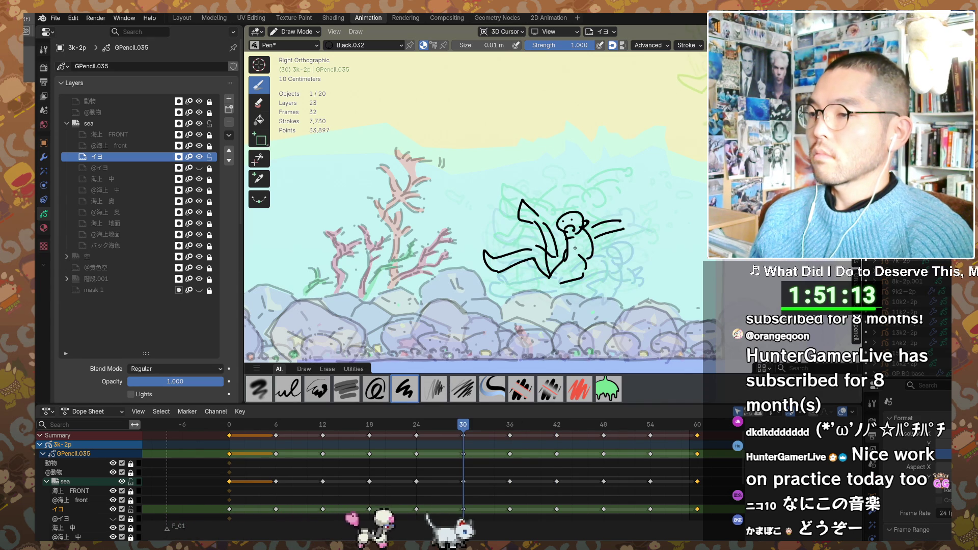
- Erase the old swimmer figure at frame 36 with the stroke eraser
{"action": "key", "text": "Up"}
{"action": "key", "text": "e"}
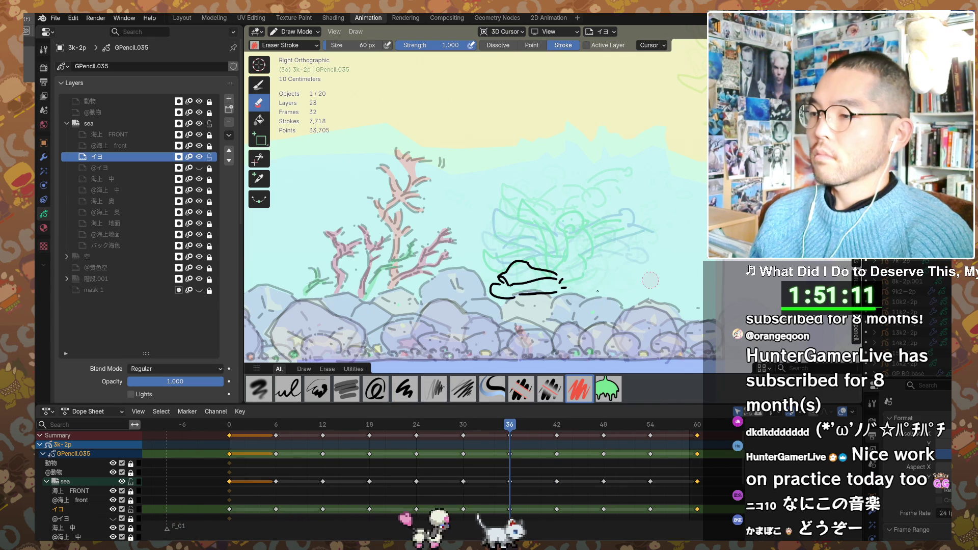
{"action": "left_click_drag", "start_coordinate": [620, 260], "coordinate": [583, 290]}
{"action": "key", "text": "d"}
- Try a small head loop and spiky hair scribble, erasing the attempts that sit wrong
{"action": "left_click_drag", "start_coordinate": [582, 200], "coordinate": [585, 206]}
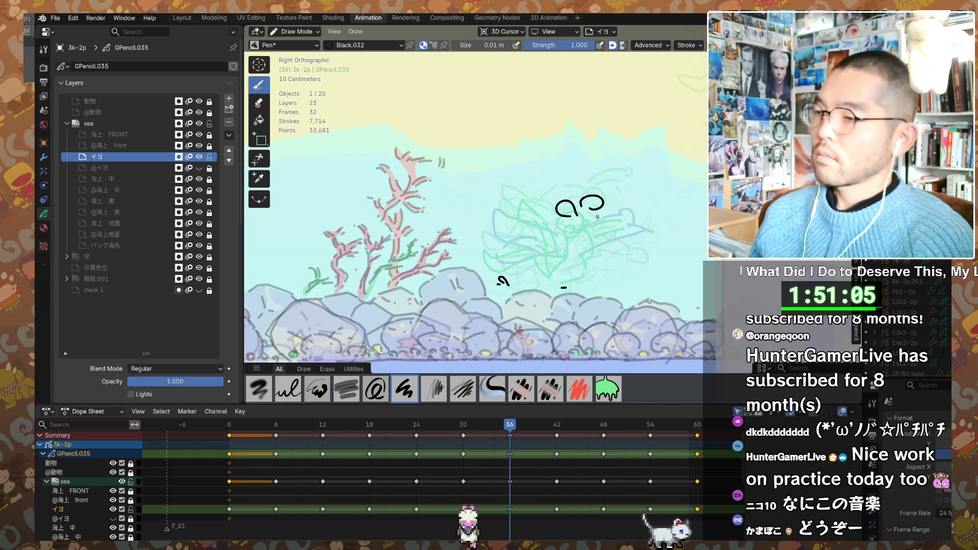
{"action": "left_click_drag", "start_coordinate": [570, 201], "coordinate": [566, 214], "text": "ctrl"}
{"action": "key", "text": "e"}
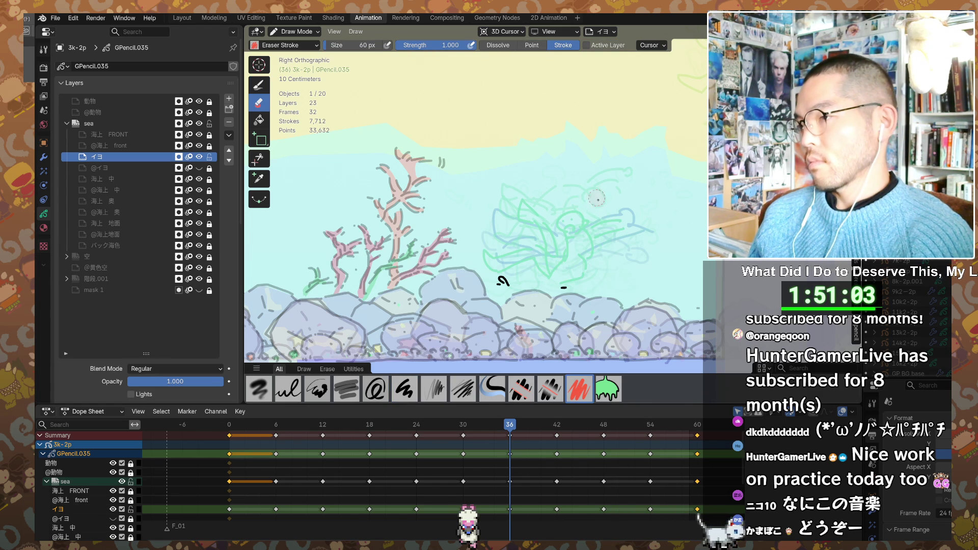
{"action": "key", "text": "d"}
{"action": "left_click_drag", "start_coordinate": [579, 188], "coordinate": [601, 197]}
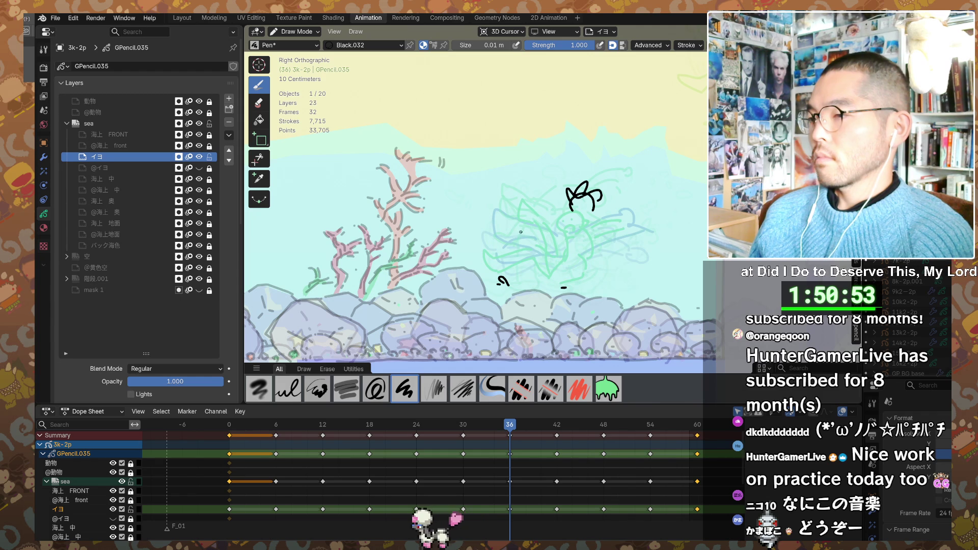
{"action": "key", "text": "e"}
{"action": "mouse_move", "coordinate": [588, 192]}
{"action": "left_mouse_down"}
{"action": "mouse_move", "coordinate": [574, 208]}
{"action": "mouse_move", "coordinate": [612, 203]}
{"action": "mouse_move", "coordinate": [518, 248]}
{"action": "mouse_move", "coordinate": [547, 217]}
{"action": "mouse_move", "coordinate": [501, 283]}
{"action": "left_mouse_up"}
{"action": "key", "text": "d"}
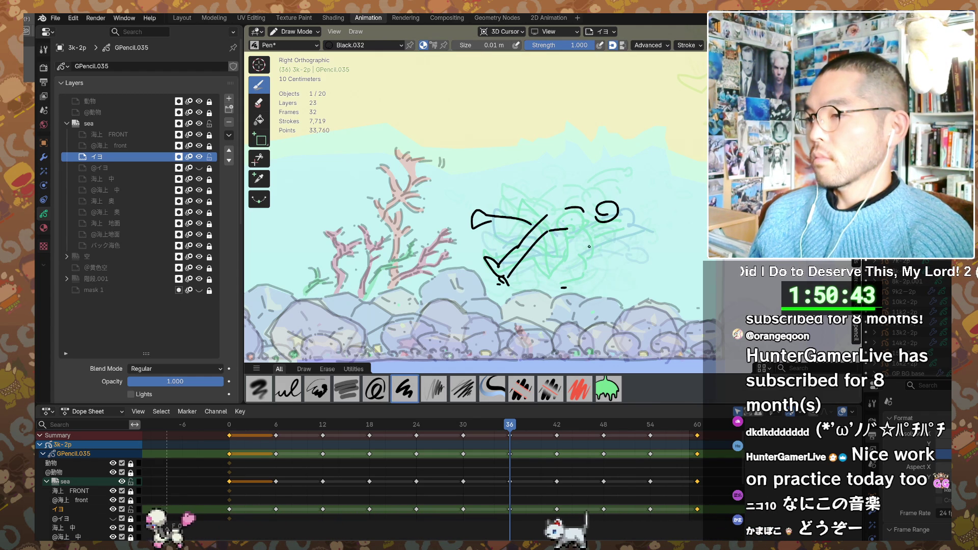
- Draw the reaching arm and back lines of the frame 36 figure, then move to frame 24
{"action": "mouse_move", "coordinate": [549, 229]}
{"action": "left_mouse_down"}
{"action": "mouse_move", "coordinate": [583, 216]}
{"action": "mouse_move", "coordinate": [612, 264]}
{"action": "mouse_move", "coordinate": [628, 260]}
{"action": "left_mouse_up"}
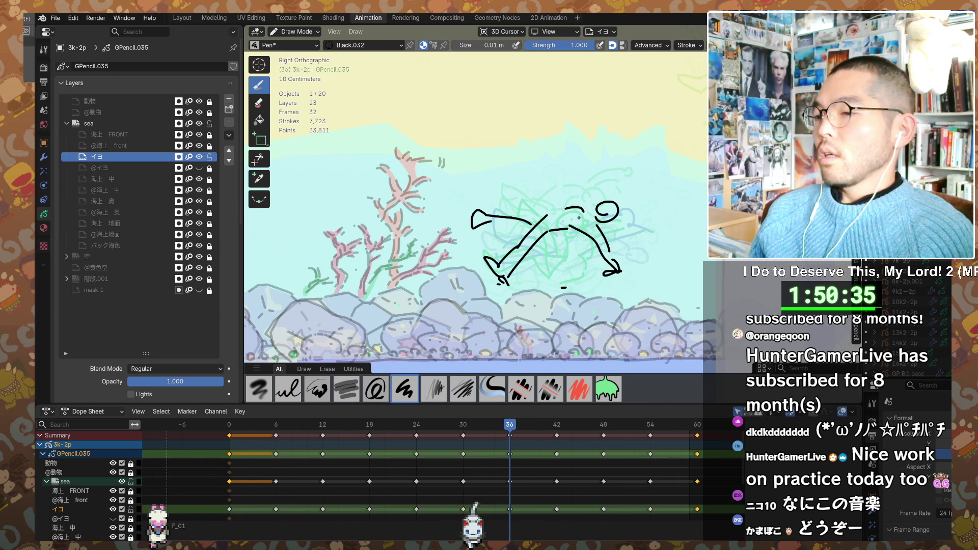
{"action": "key", "text": "Down"}
{"action": "key", "text": "Down"}
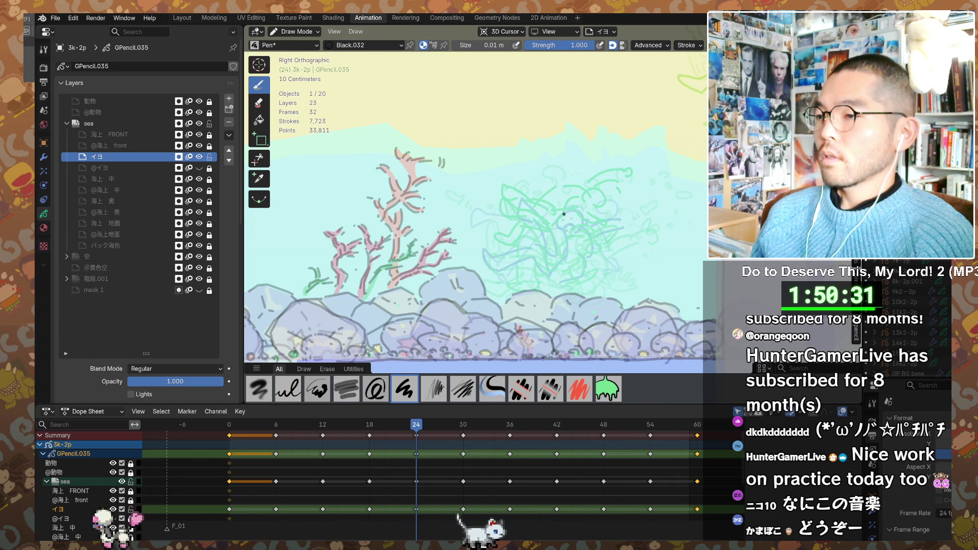
- Sketch the swimmer's arced body shape at frame 24, then show the frame 18 diving pose
{"action": "mouse_move", "coordinate": [544, 245]}
{"action": "left_mouse_down"}
{"action": "mouse_move", "coordinate": [589, 242]}
{"action": "mouse_move", "coordinate": [592, 263]}
{"action": "mouse_move", "coordinate": [605, 252]}
{"action": "mouse_move", "coordinate": [614, 261]}
{"action": "mouse_move", "coordinate": [611, 283]}
{"action": "left_mouse_up"}
{"action": "mouse_move", "coordinate": [495, 281]}
{"action": "left_mouse_down"}
{"action": "mouse_move", "coordinate": [544, 244]}
{"action": "mouse_move", "coordinate": [569, 255]}
{"action": "left_mouse_up"}
{"action": "left_click_drag", "start_coordinate": [569, 254], "coordinate": [605, 264]}
{"action": "key", "text": "Down"}
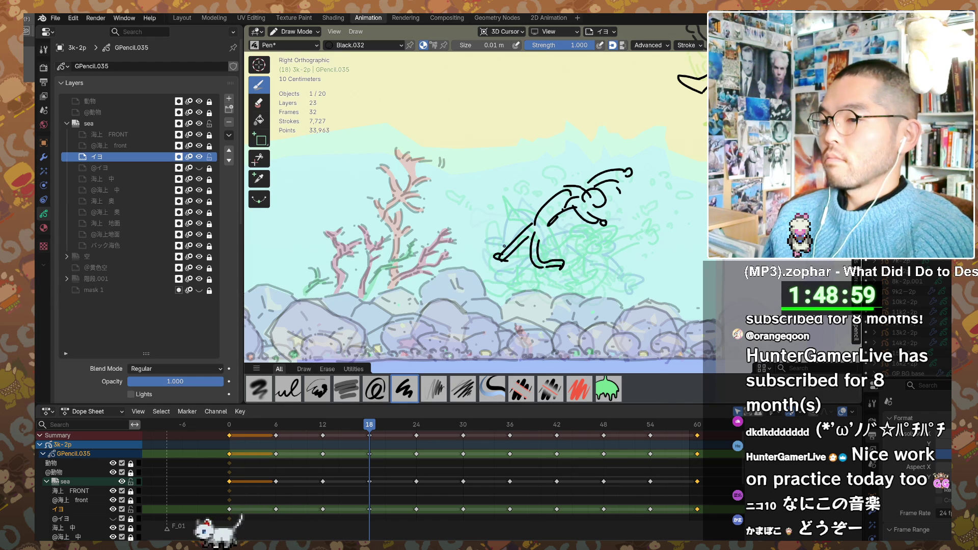
- Flip through the keyframe poses from 6 to 18 and erase the frame 18 figure's left arm strokes
{"action": "key", "text": "Down"}
{"action": "key", "text": "Down"}
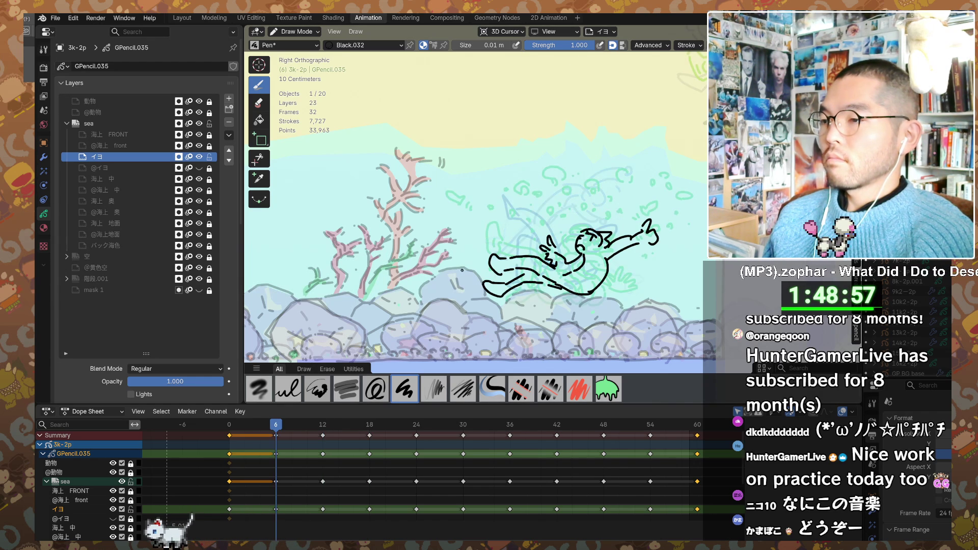
{"action": "key", "text": "Down"}
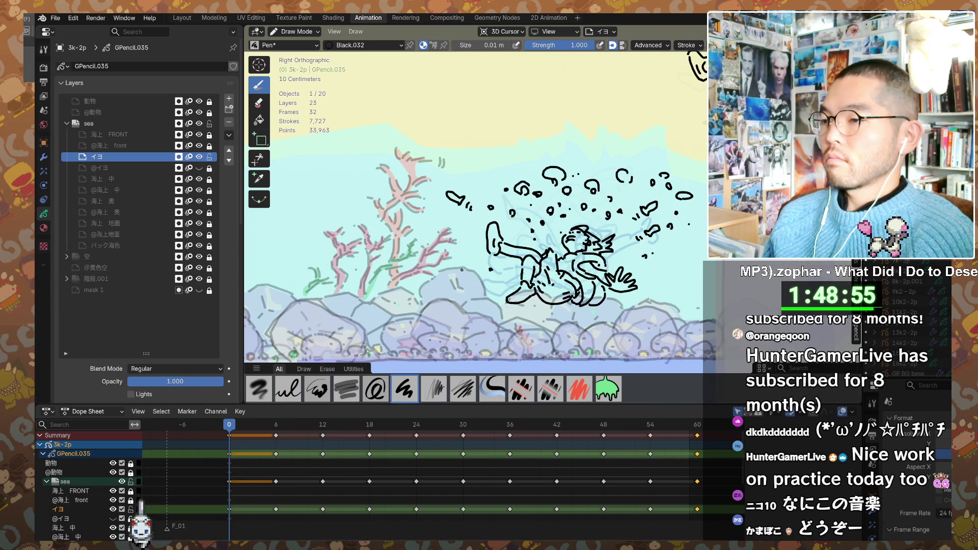
{"action": "key", "text": "Up"}
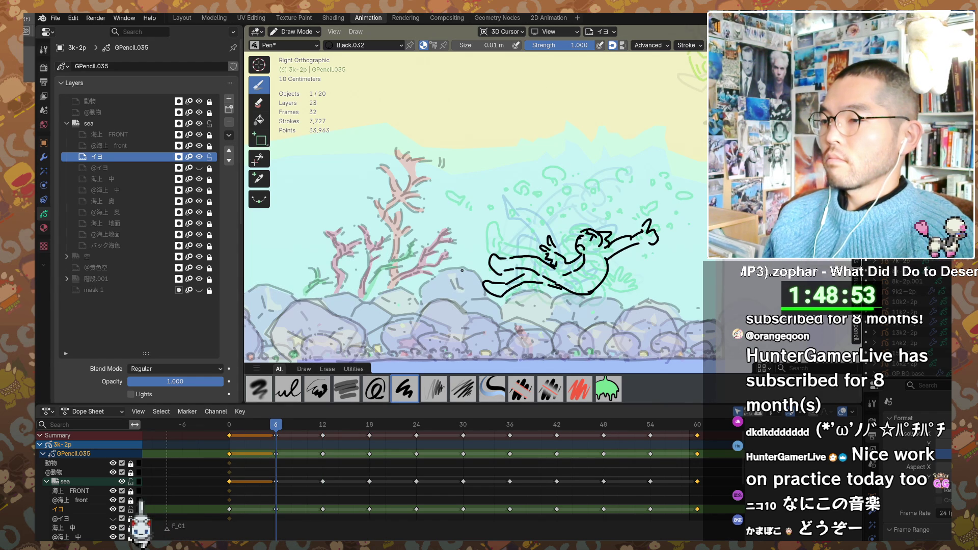
{"action": "key", "text": "Up"}
{"action": "key", "text": "Up"}
{"action": "key", "text": "Up"}
{"action": "key", "text": "Down"}
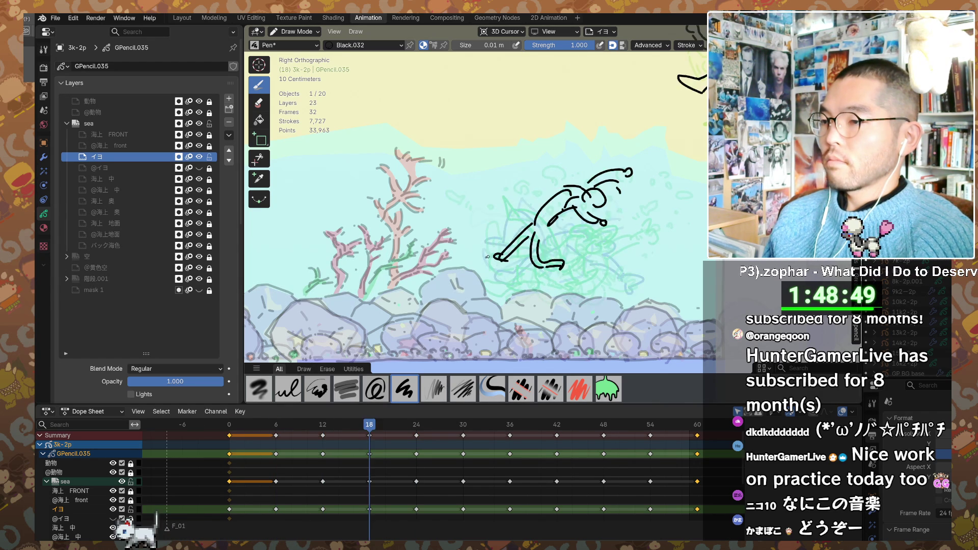
{"action": "key", "text": "Down"}
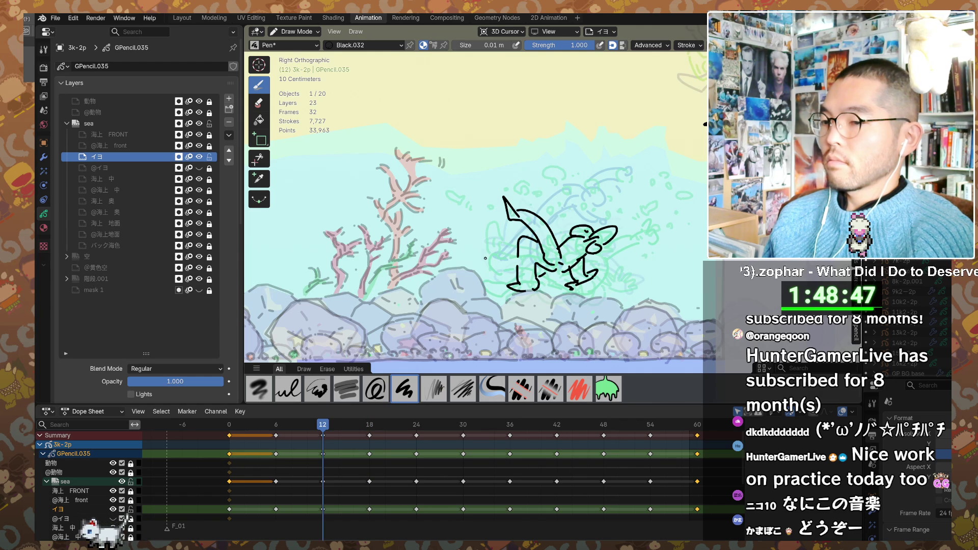
{"action": "key", "text": "Up"}
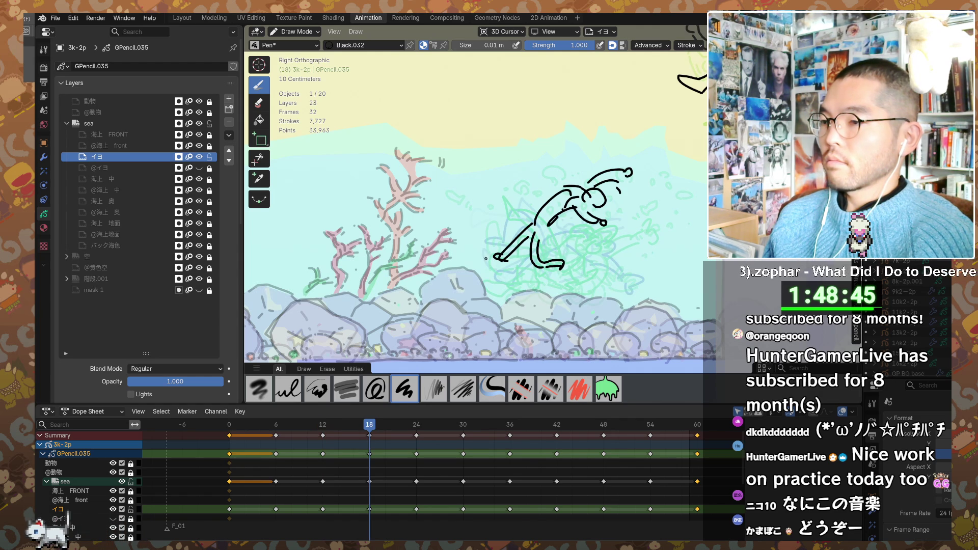
{"action": "key", "text": "e"}
{"action": "left_click_drag", "start_coordinate": [530, 225], "coordinate": [500, 258]}
{"action": "key", "text": "d"}
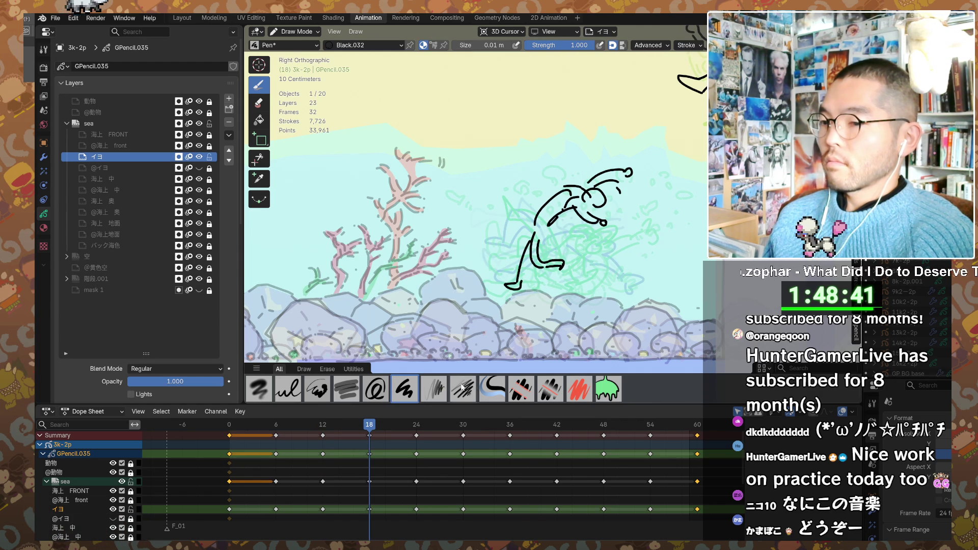
- Compare keyframes 18 to 36, then erase the rough creature sketch on frame 24
{"action": "key", "text": "Up"}
{"action": "key", "text": "e"}
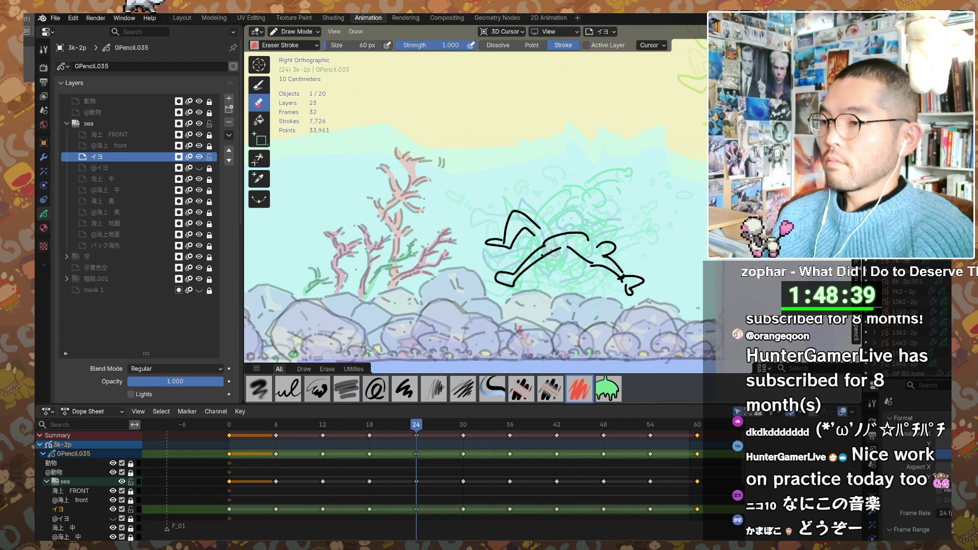
{"action": "key", "text": "Up"}
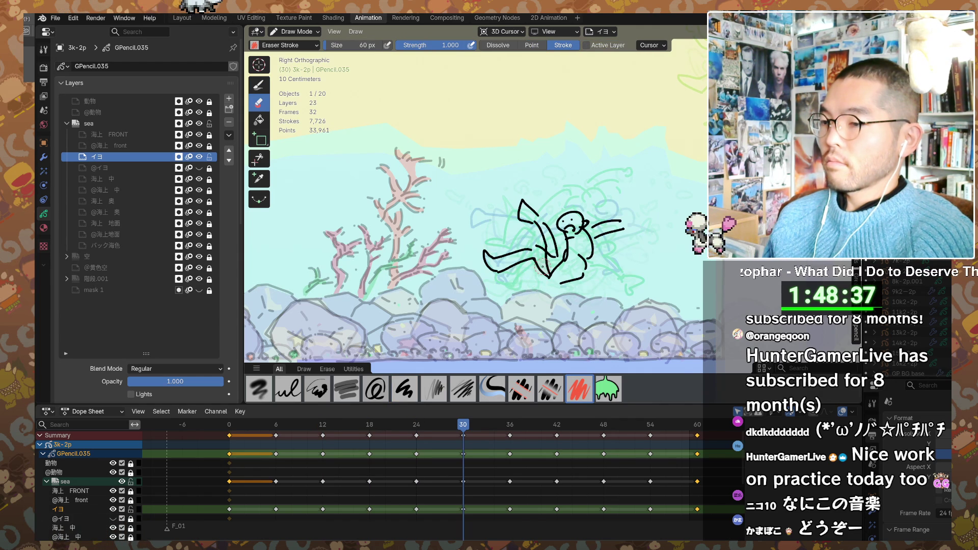
{"action": "key", "text": "Up"}
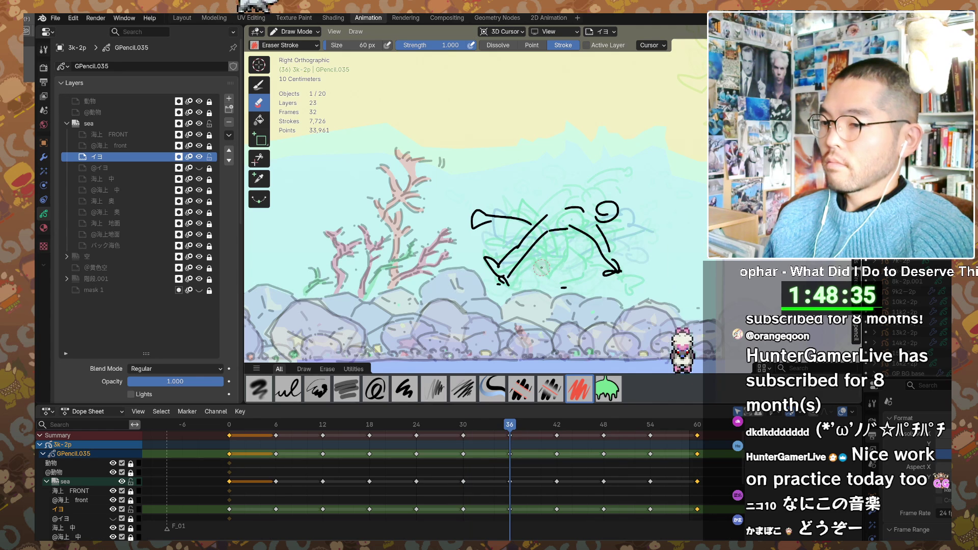
{"action": "key", "text": "Down"}
{"action": "key", "text": "Down"}
{"action": "key", "text": "Down"}
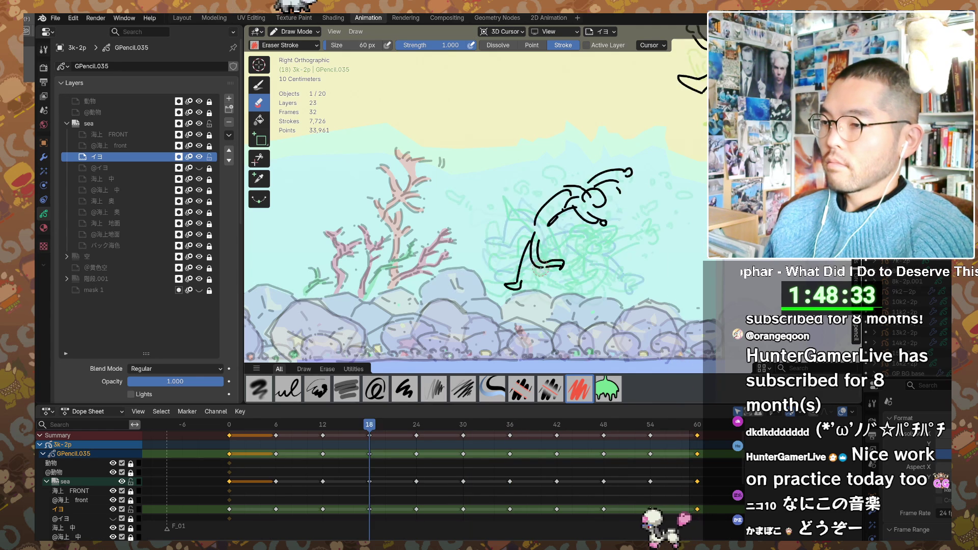
{"action": "key", "text": "Down"}
{"action": "key", "text": "Up"}
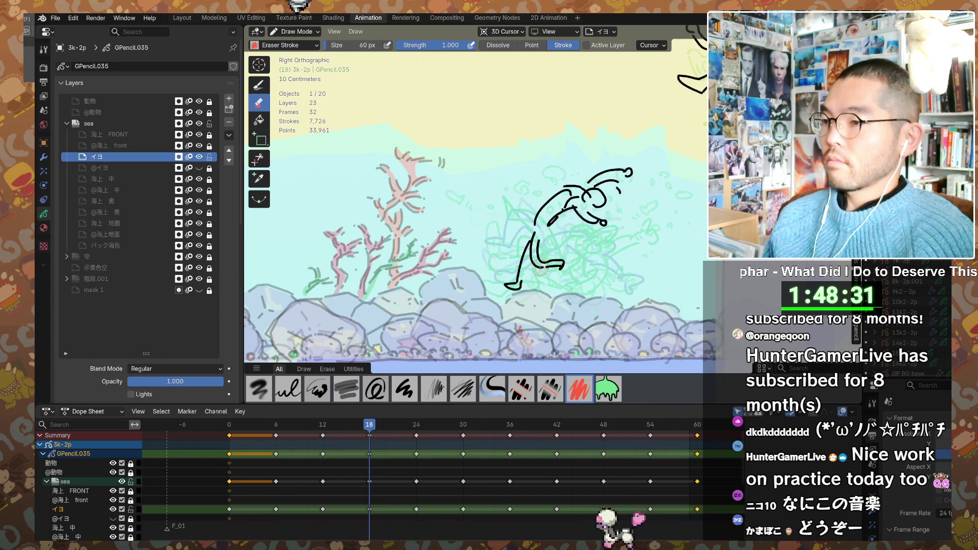
{"action": "key", "text": "Up"}
{"action": "mouse_move", "coordinate": [543, 256]}
{"action": "left_mouse_down"}
{"action": "mouse_move", "coordinate": [505, 236]}
{"action": "mouse_move", "coordinate": [523, 221]}
{"action": "left_mouse_up"}
{"action": "left_click_drag", "start_coordinate": [604, 244], "coordinate": [627, 283]}
{"action": "key", "text": "d"}
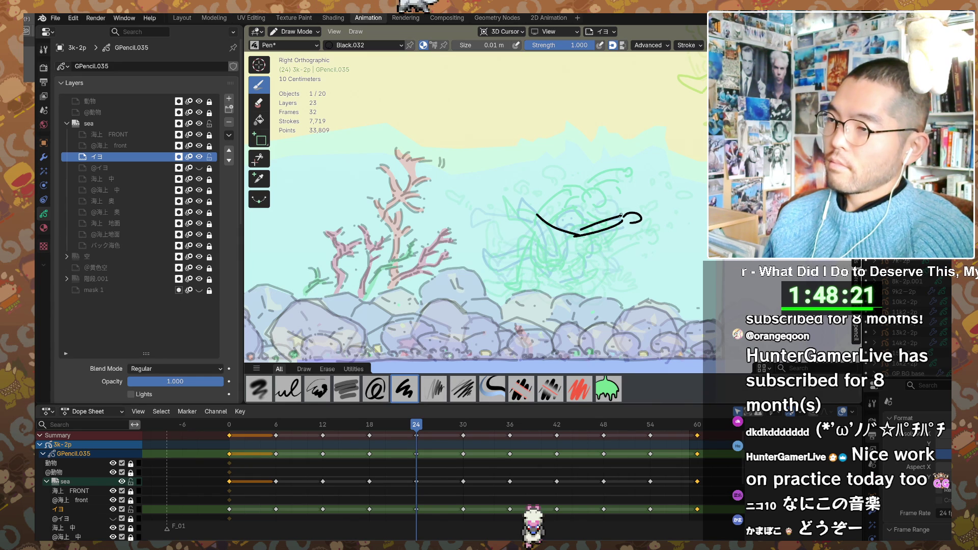
- Erase the leftover loop, check the frame 30 pose, and start a short black body stroke at frame 24
{"action": "left_click_drag", "start_coordinate": [638, 221], "coordinate": [608, 201], "text": "ctrl"}
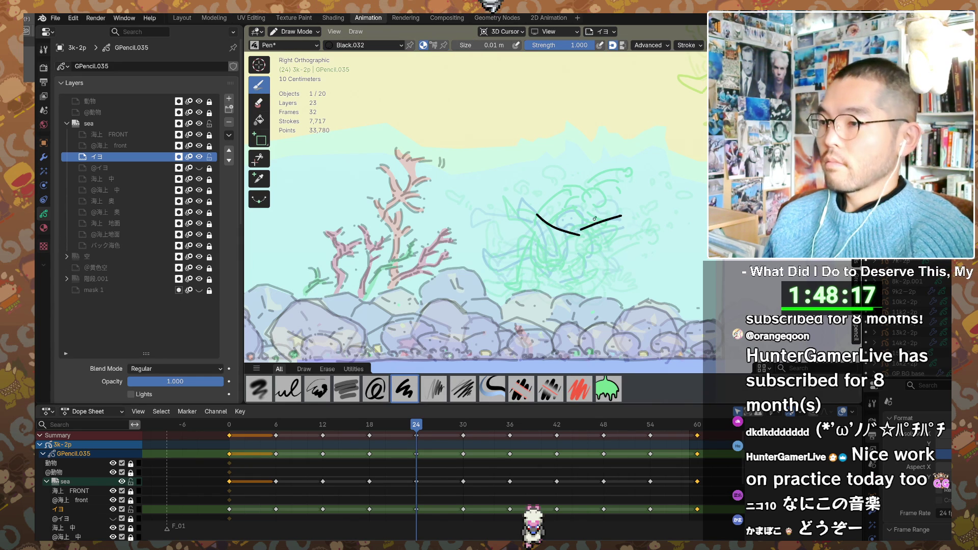
{"action": "key", "text": "Up"}
{"action": "key", "text": "Down"}
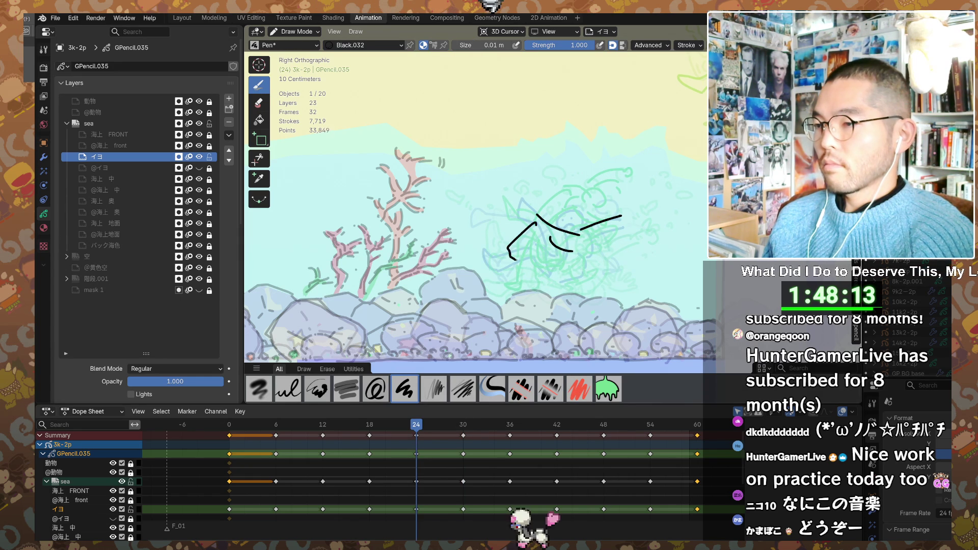
{"action": "mouse_move", "coordinate": [505, 240]}
{"action": "left_mouse_down"}
{"action": "mouse_move", "coordinate": [482, 245]}
{"action": "mouse_move", "coordinate": [574, 251]}
{"action": "left_mouse_up"}
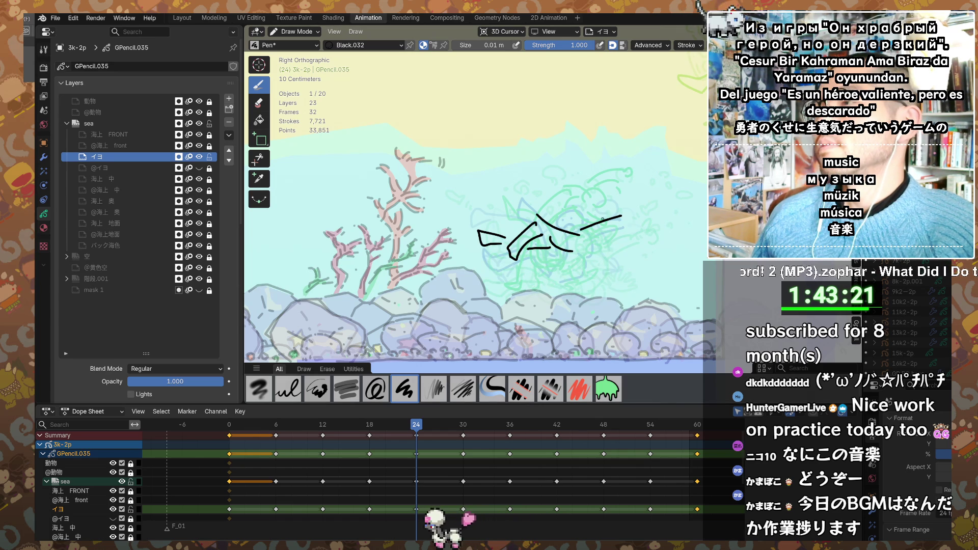
- Extend the frame 24 swimmer's head forward and add small marks near the feet and inside the head
{"action": "middle_click_drag", "start_coordinate": [587, 237], "coordinate": [583, 230], "text": "shift"}
{"action": "mouse_move", "coordinate": [541, 244]}
{"action": "left_mouse_down"}
{"action": "mouse_move", "coordinate": [611, 220]}
{"action": "mouse_move", "coordinate": [621, 204]}
{"action": "left_mouse_up"}
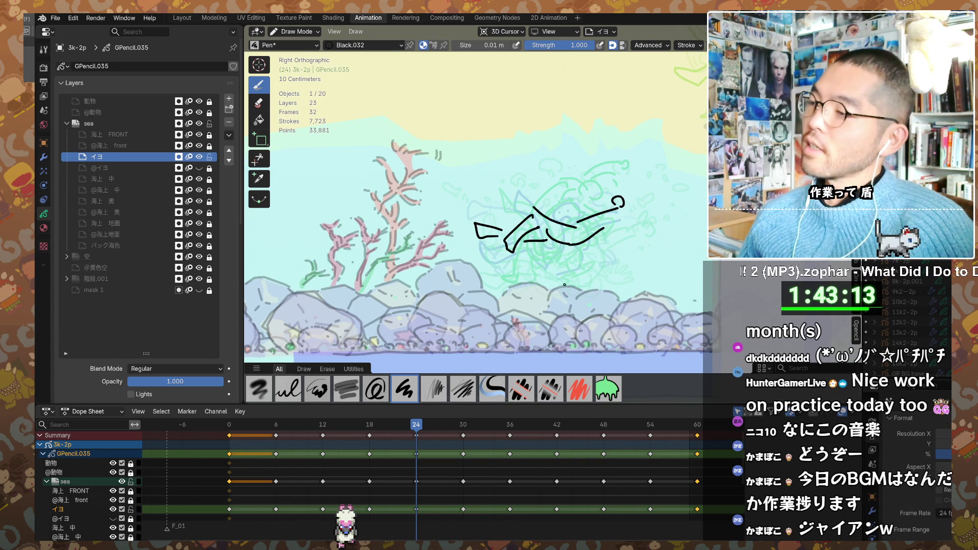
{"action": "middle_click_drag", "start_coordinate": [578, 212], "coordinate": [623, 216], "text": "shift"}
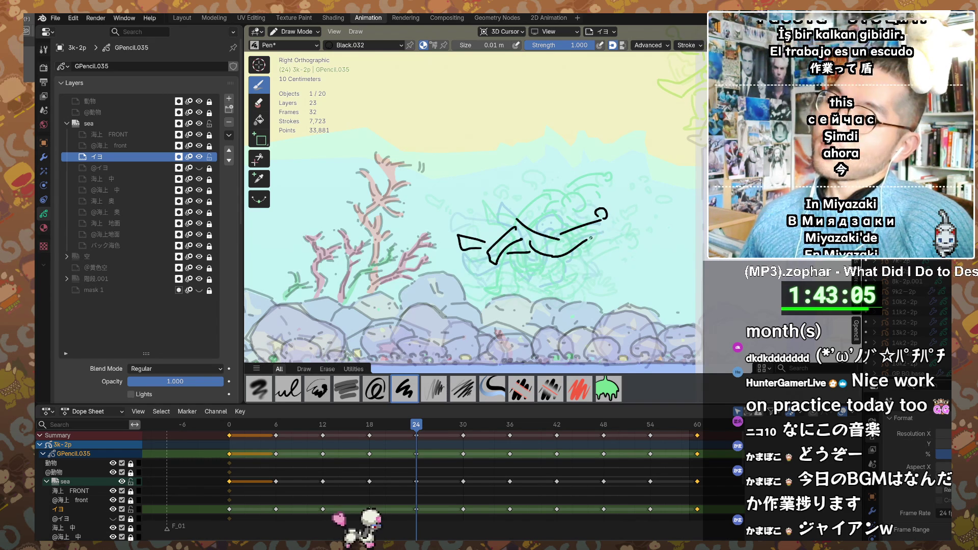
{"action": "left_click_drag", "start_coordinate": [597, 226], "coordinate": [632, 218]}
{"action": "left_click_drag", "start_coordinate": [633, 218], "coordinate": [651, 211]}
{"action": "mouse_move", "coordinate": [650, 211]}
{"action": "left_mouse_down"}
{"action": "mouse_move", "coordinate": [661, 216]}
{"action": "mouse_move", "coordinate": [653, 217]}
{"action": "left_mouse_up"}
{"action": "key", "text": "ctrl+z"}
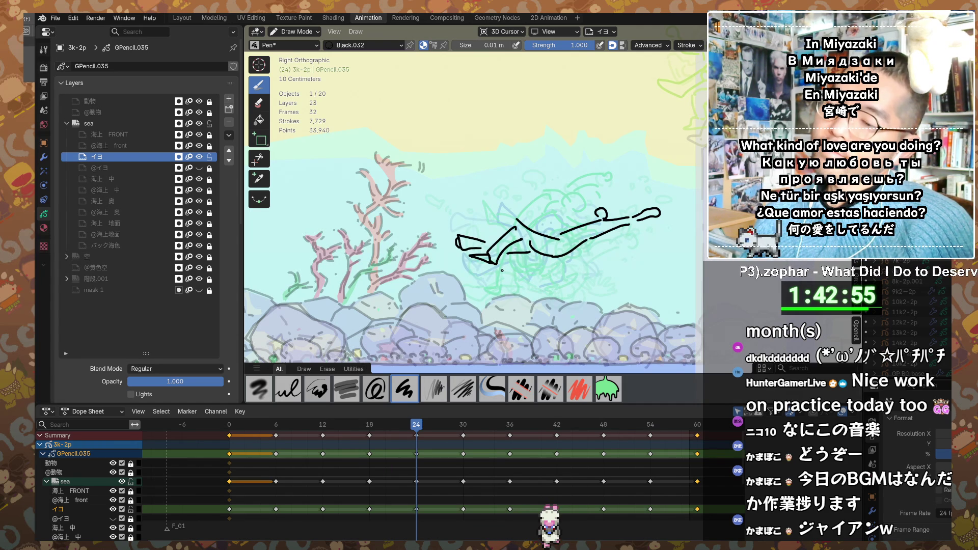
{"action": "left_click_drag", "start_coordinate": [489, 259], "coordinate": [498, 263]}
{"action": "left_click_drag", "start_coordinate": [591, 220], "coordinate": [594, 218]}
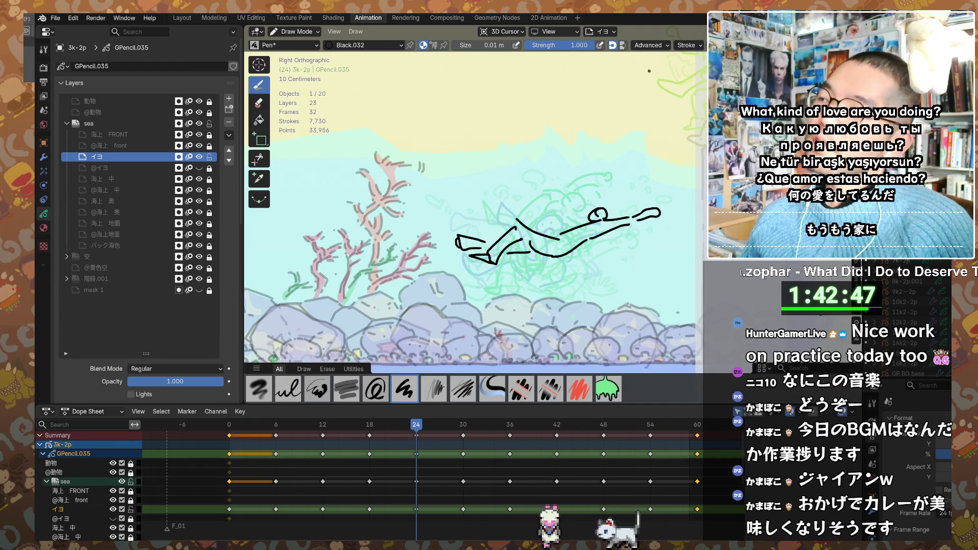
{"action": "middle_click_drag", "start_coordinate": [595, 199], "coordinate": [582, 213], "text": "shift"}
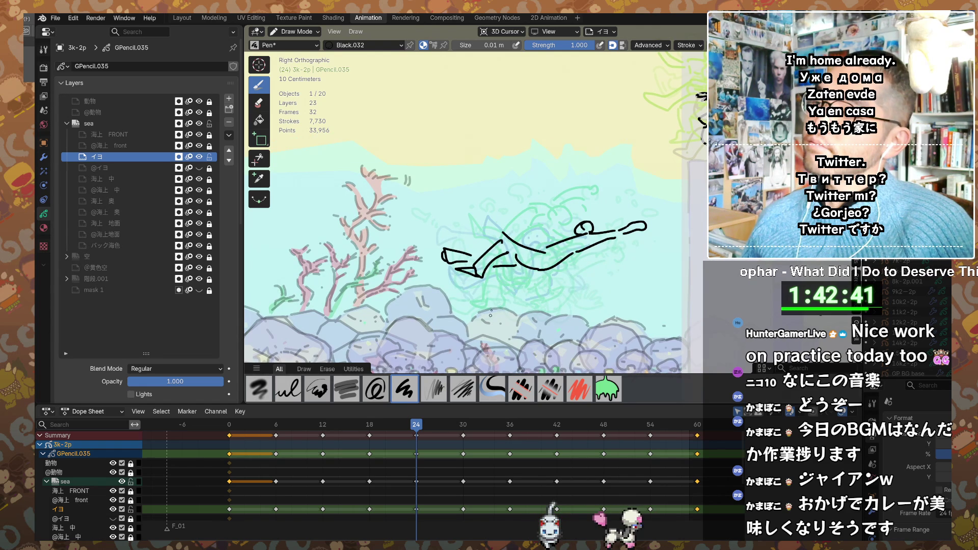
- Scrub between keyframes 18, 24 and 30, then erase the frame 24 figure's head and body strokes
{"action": "key", "text": "Up"}
{"action": "key", "text": "Down"}
{"action": "key", "text": "Down"}
{"action": "key", "text": "Up"}
{"action": "key", "text": "Down"}
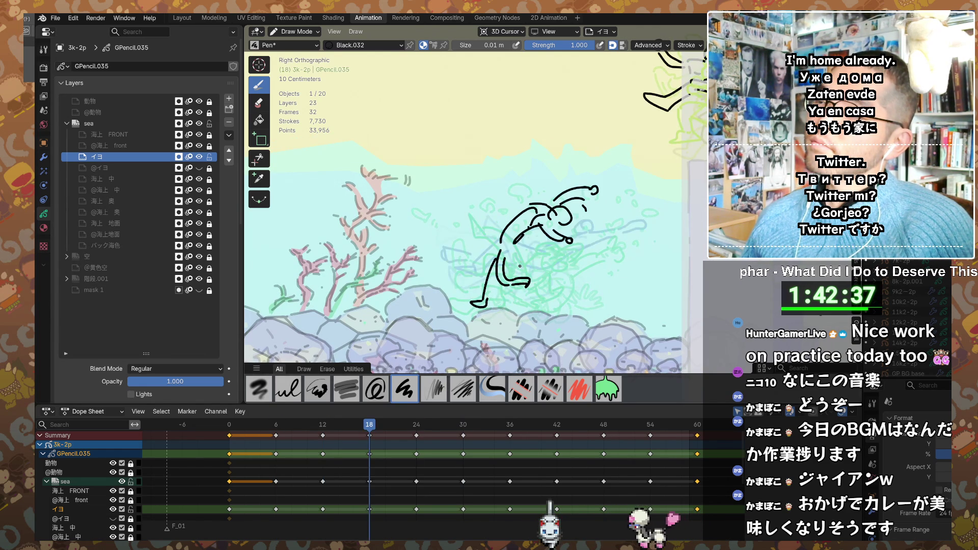
{"action": "key", "text": "Up"}
{"action": "key", "text": "Up"}
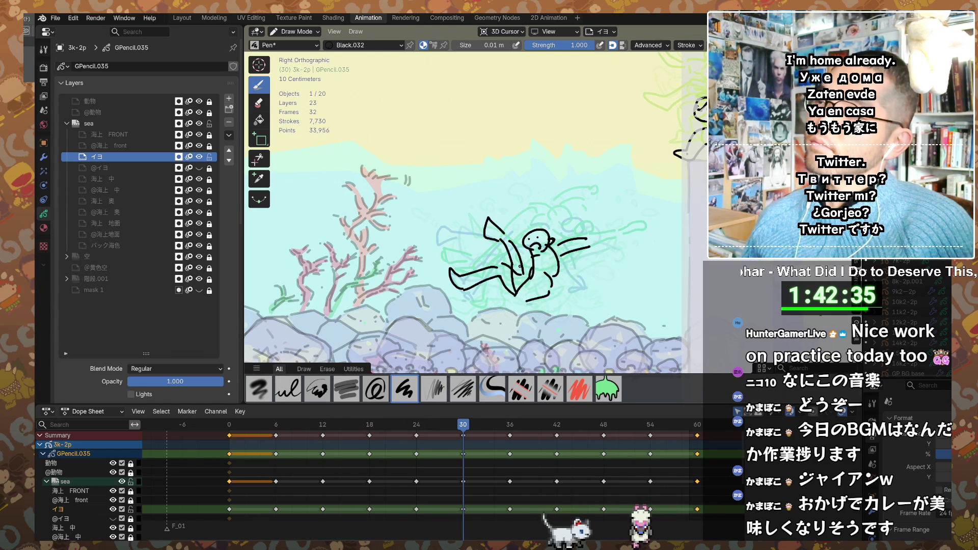
{"action": "key", "text": "Down"}
{"action": "key", "text": "e"}
{"action": "left_click_drag", "start_coordinate": [544, 238], "coordinate": [479, 252]}
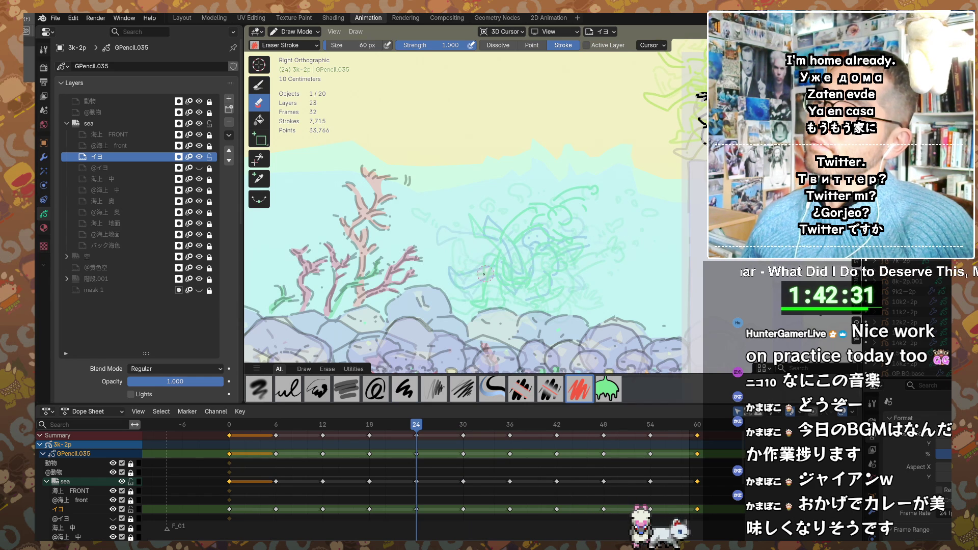
- Rework the stroke end, draw the figure's long body line and two short marks beside the head
{"action": "key", "text": "d"}
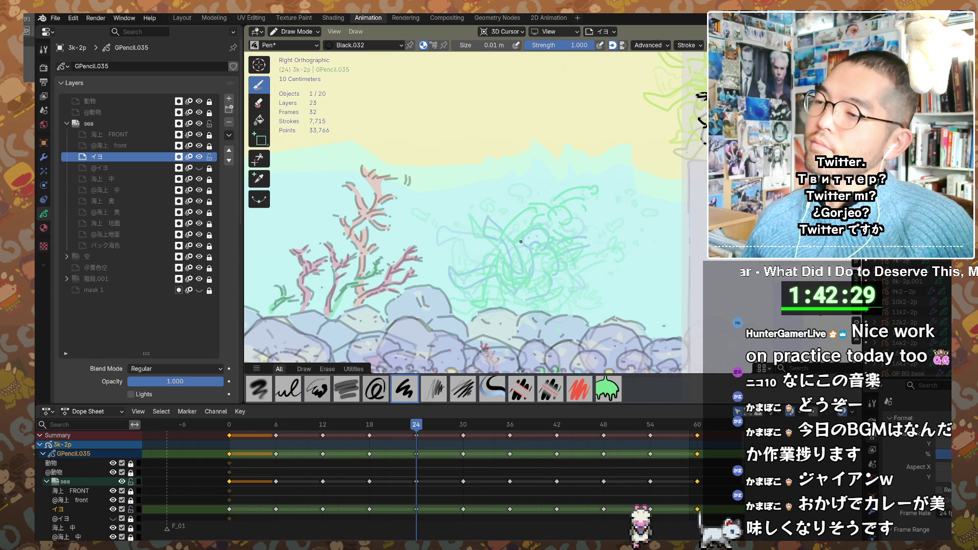
{"action": "key", "text": "ctrl+z"}
{"action": "mouse_move", "coordinate": [502, 254]}
{"action": "left_mouse_down"}
{"action": "mouse_move", "coordinate": [558, 231]}
{"action": "mouse_move", "coordinate": [545, 243]}
{"action": "mouse_move", "coordinate": [550, 259]}
{"action": "left_mouse_up"}
{"action": "key", "text": "ctrl+z"}
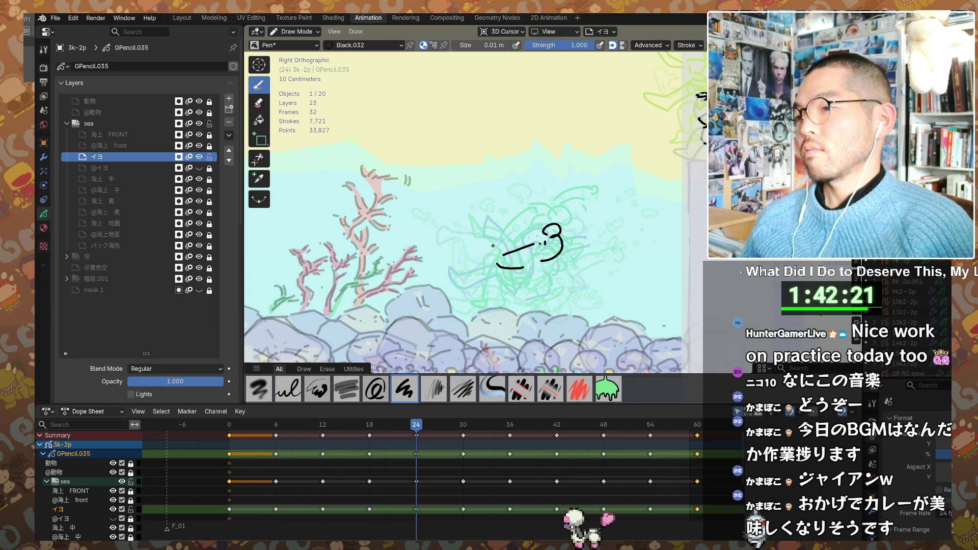
{"action": "mouse_move", "coordinate": [473, 239]}
{"action": "left_mouse_down"}
{"action": "mouse_move", "coordinate": [535, 249]}
{"action": "mouse_move", "coordinate": [489, 288]}
{"action": "left_mouse_up"}
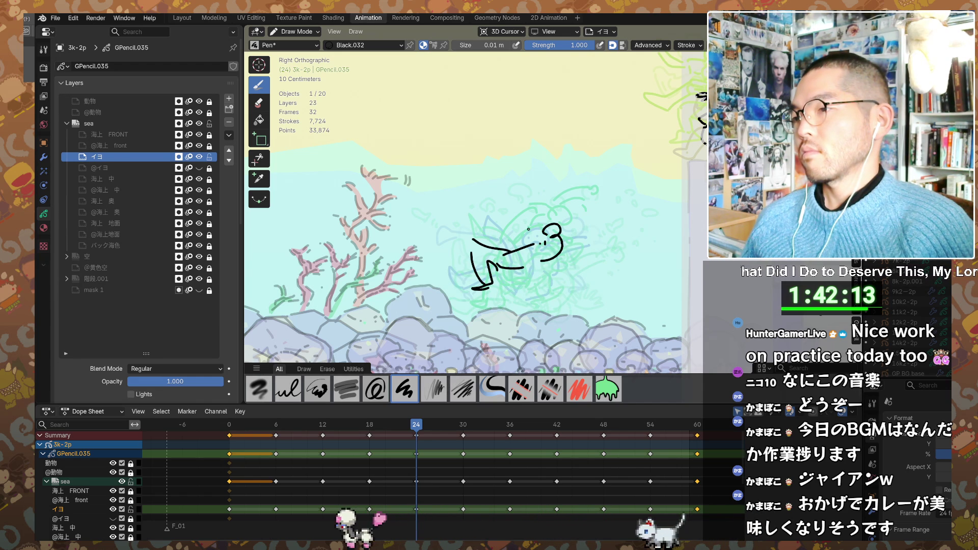
{"action": "mouse_move", "coordinate": [538, 230]}
{"action": "left_mouse_down"}
{"action": "mouse_move", "coordinate": [526, 239]}
{"action": "mouse_move", "coordinate": [593, 245]}
{"action": "mouse_move", "coordinate": [575, 244]}
{"action": "left_mouse_up"}
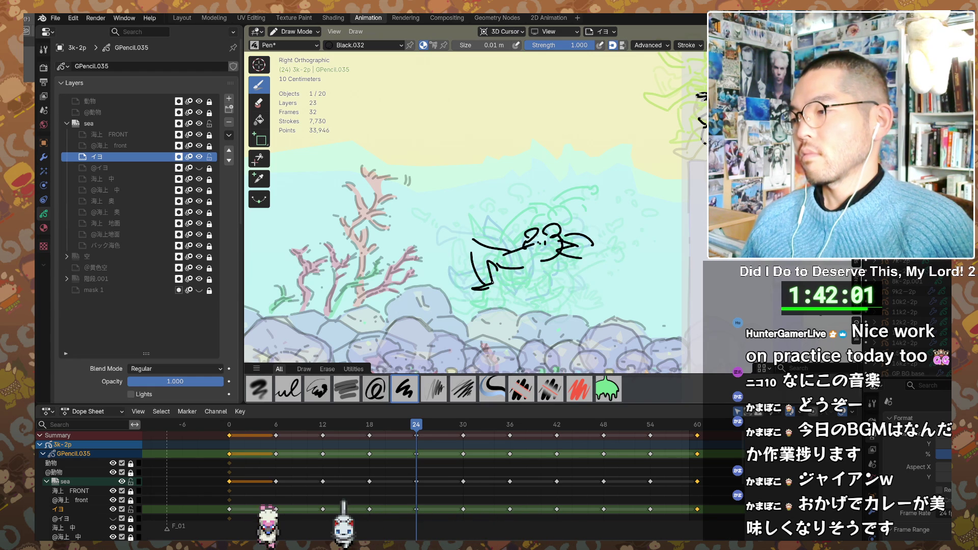
- Add the trailing leg strokes below the figure, then compare frame 24 with keyframes 18 to 36
{"action": "mouse_move", "coordinate": [484, 289]}
{"action": "left_mouse_down"}
{"action": "mouse_move", "coordinate": [471, 313]}
{"action": "mouse_move", "coordinate": [489, 305]}
{"action": "left_mouse_up"}
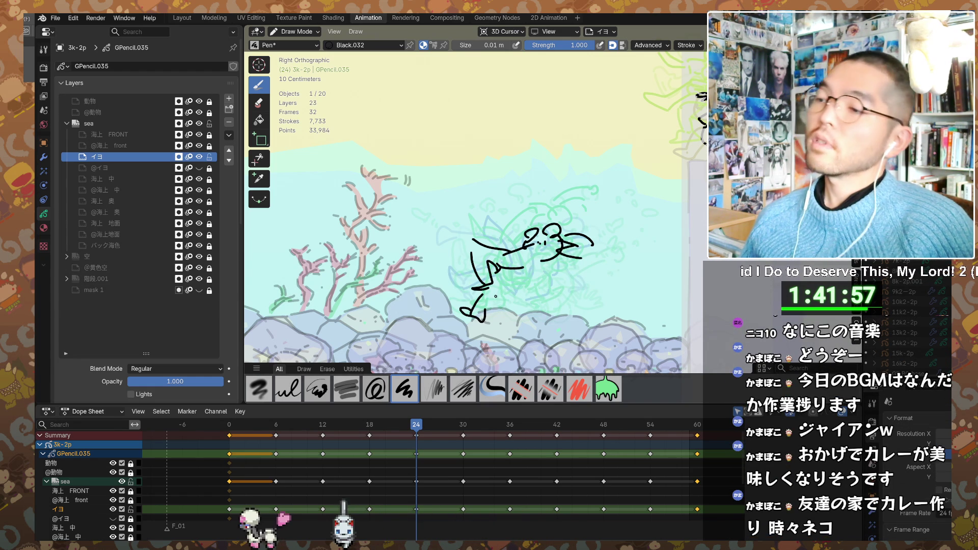
{"action": "left_click_drag", "start_coordinate": [501, 268], "coordinate": [480, 304]}
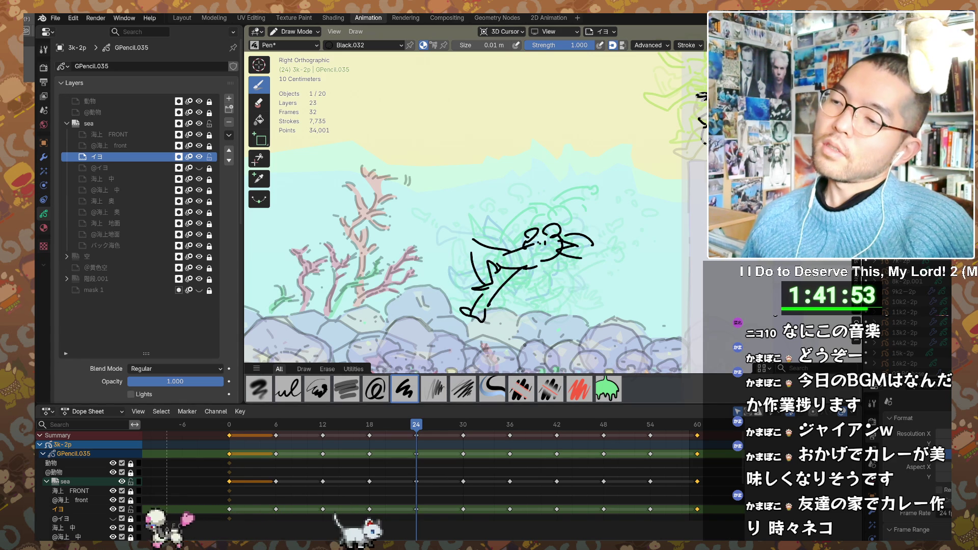
{"action": "key", "text": "Up"}
{"action": "key", "text": "Down"}
{"action": "key", "text": "Down"}
{"action": "key", "text": "Up"}
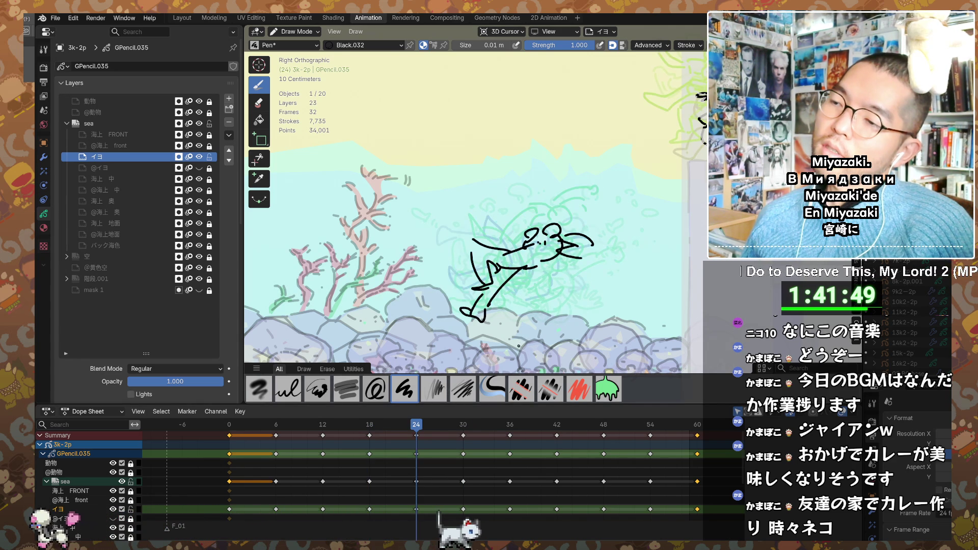
{"action": "key", "text": "Up"}
{"action": "key", "text": "Up"}
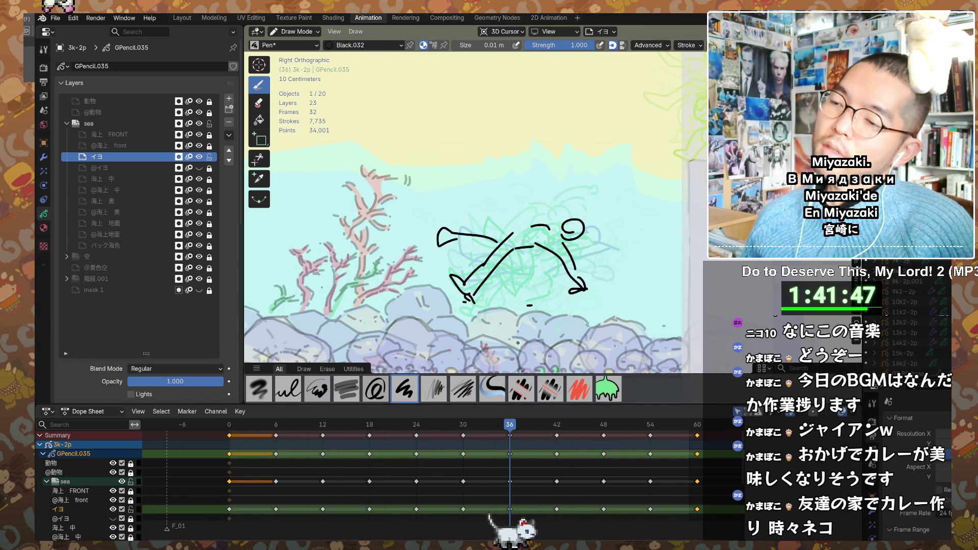
{"action": "key", "text": "Down"}
{"action": "key", "text": "Down"}
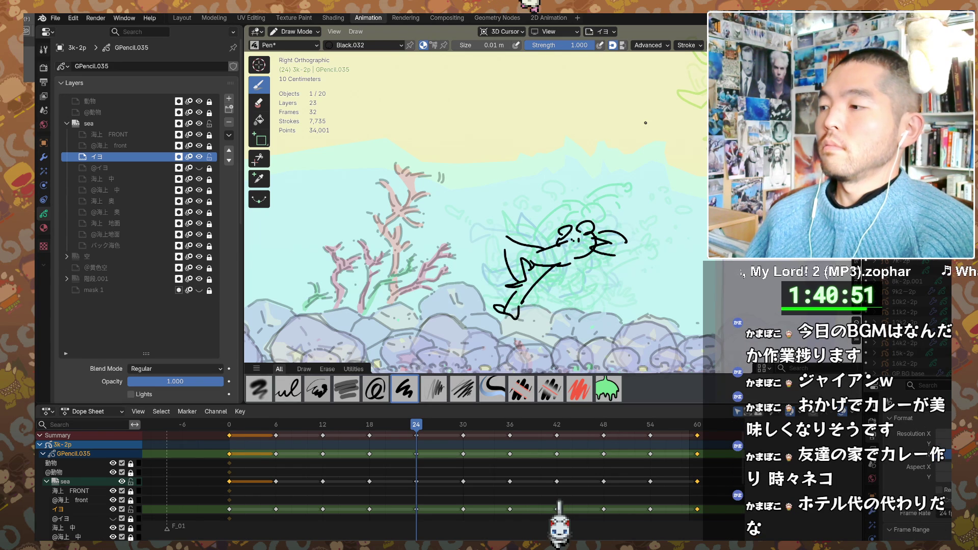
{"action": "middle_click_drag", "start_coordinate": [645, 122], "coordinate": [671, 117], "text": "shift"}
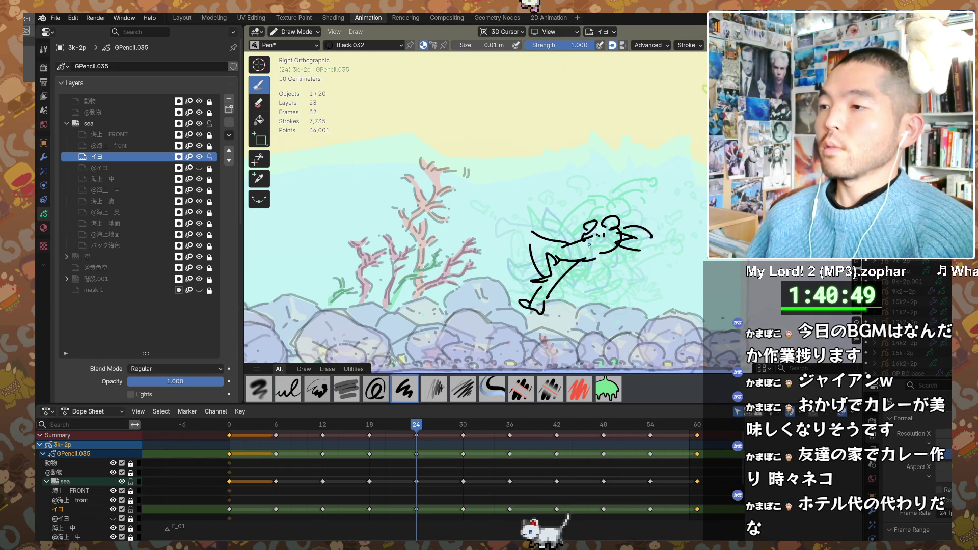
- Replace the frame 36 raised arm with an upright line topped by a bar, then move to frame 42
{"action": "key", "text": "Up"}
{"action": "key", "text": "Up"}
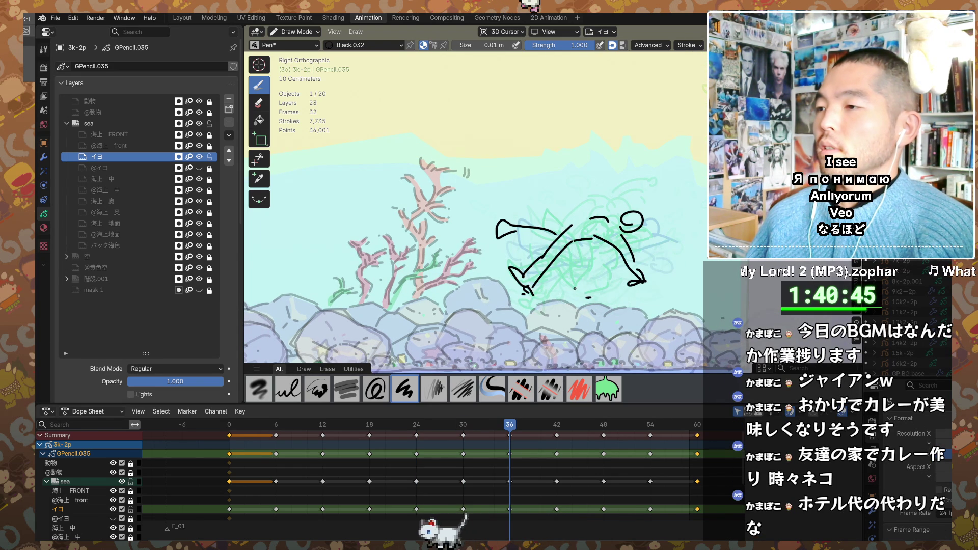
{"action": "key", "text": "ctrl+z"}
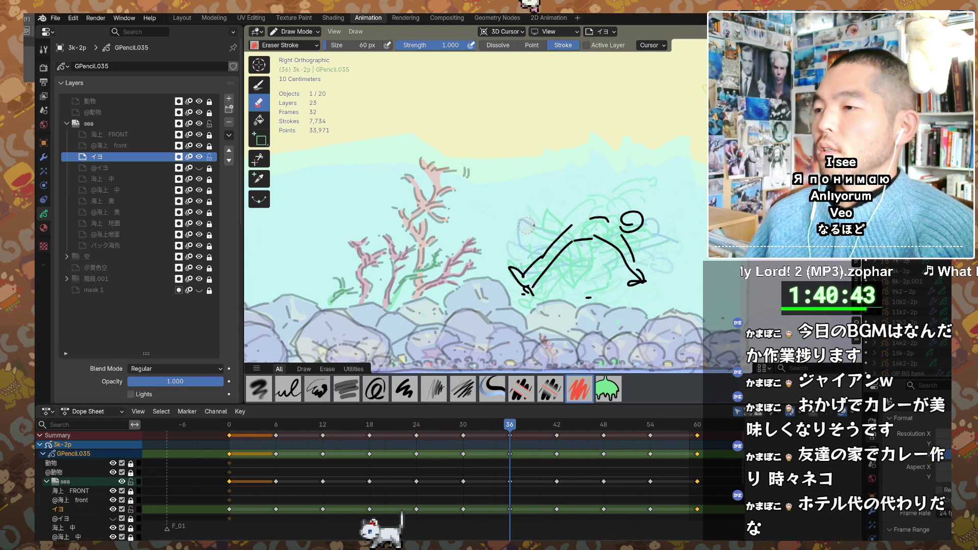
{"action": "key", "text": "ctrl+z"}
{"action": "left_click_drag", "start_coordinate": [559, 172], "coordinate": [560, 217]}
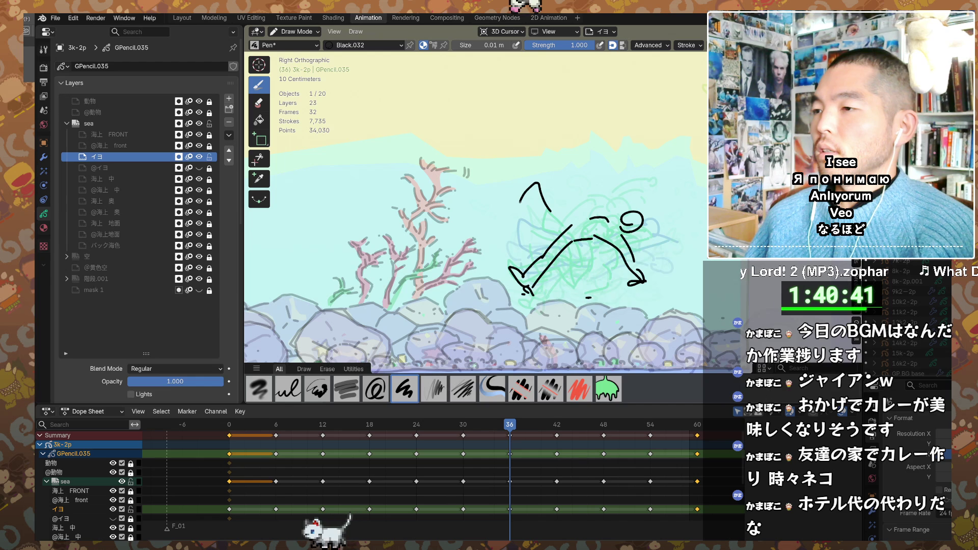
{"action": "key", "text": "ctrl+z"}
{"action": "left_click_drag", "start_coordinate": [537, 172], "coordinate": [558, 220]}
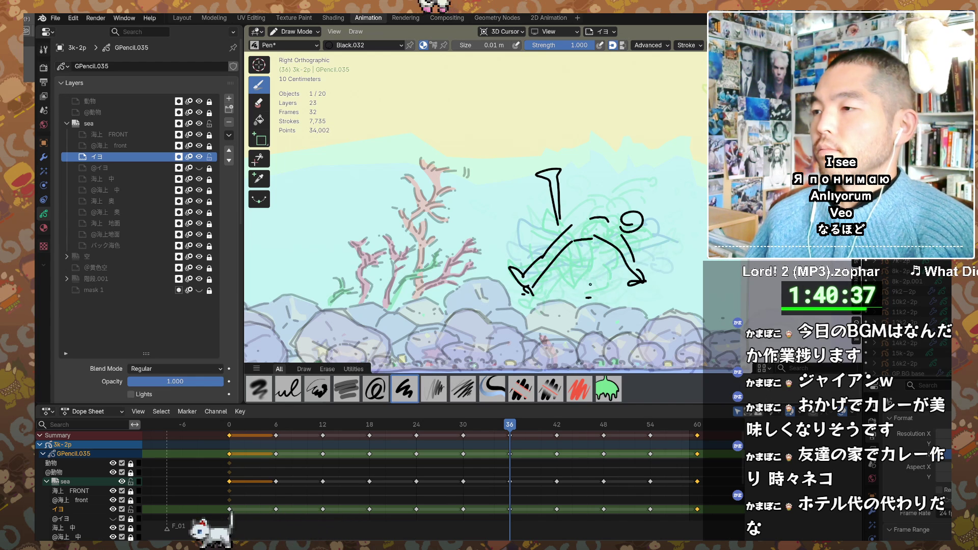
{"action": "key", "text": "Up"}
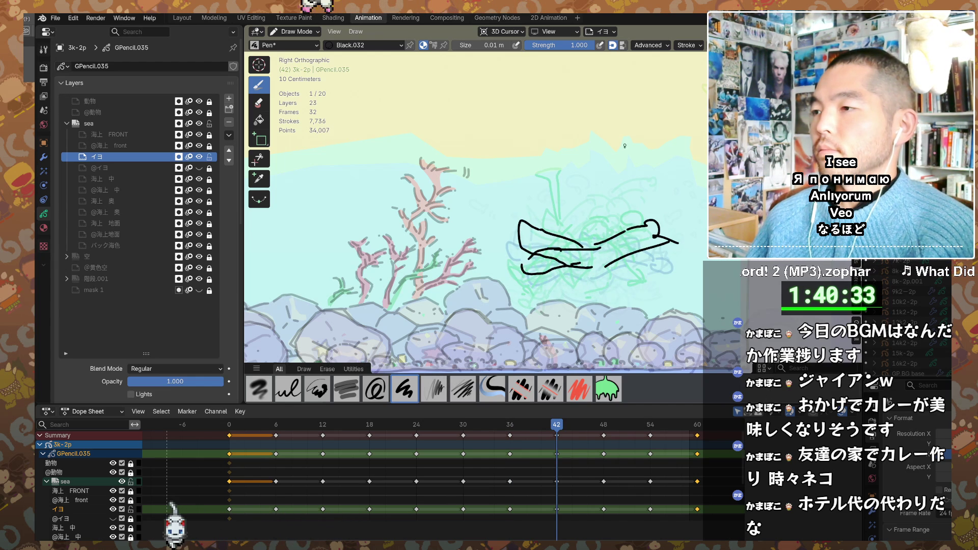
- Undo a stray stroke and flip through keyframes 36 to 60 before settling on frame 42
{"action": "key", "text": "ctrl+z"}
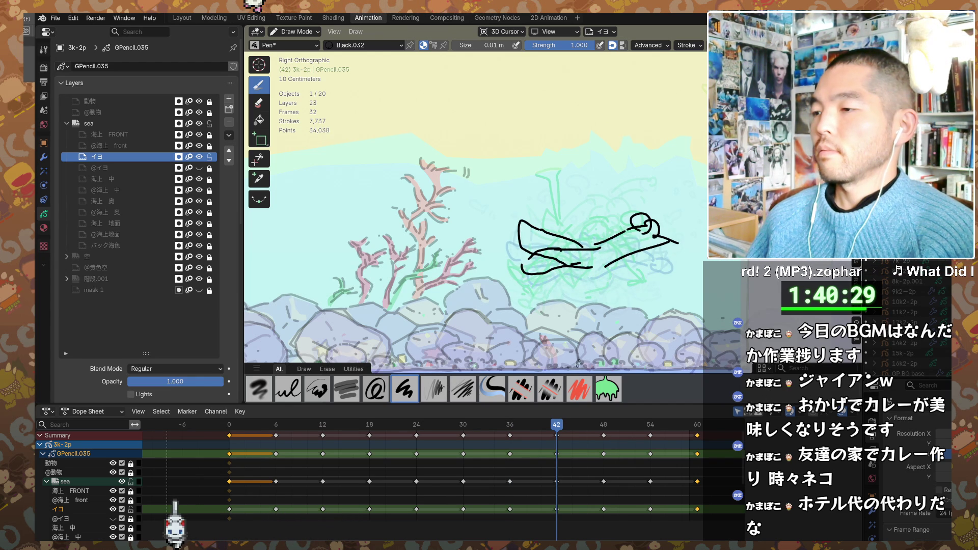
{"action": "key", "text": "Up"}
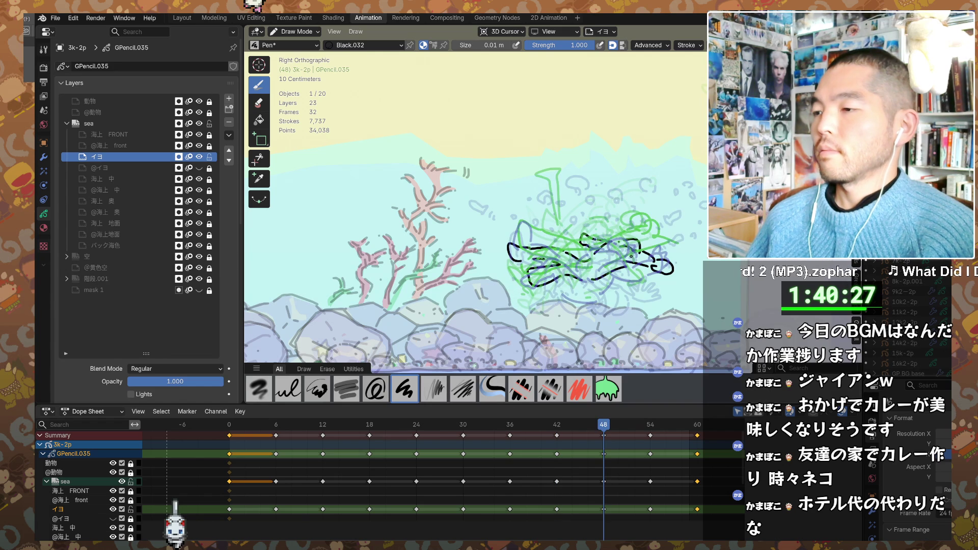
{"action": "key", "text": "Up"}
{"action": "key", "text": "Up"}
{"action": "key", "text": "Down"}
{"action": "key", "text": "Down"}
{"action": "key", "text": "Down"}
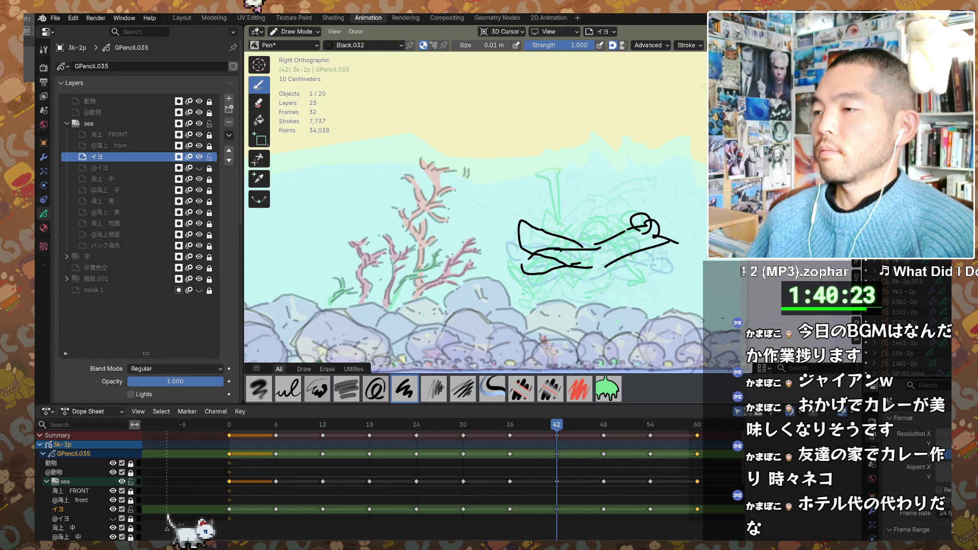
{"action": "key", "text": "Down"}
{"action": "key", "text": "Down"}
{"action": "key", "text": "Up"}
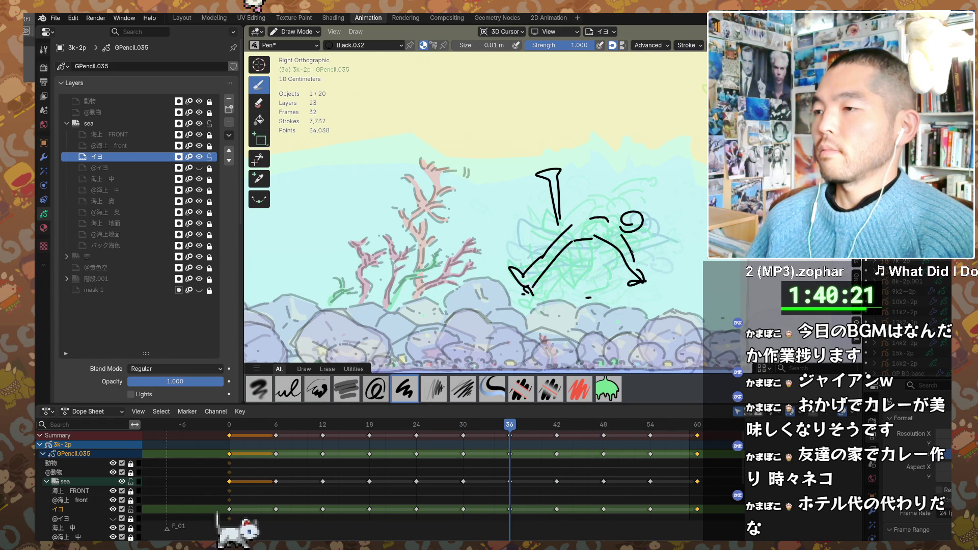
{"action": "key", "text": "Up"}
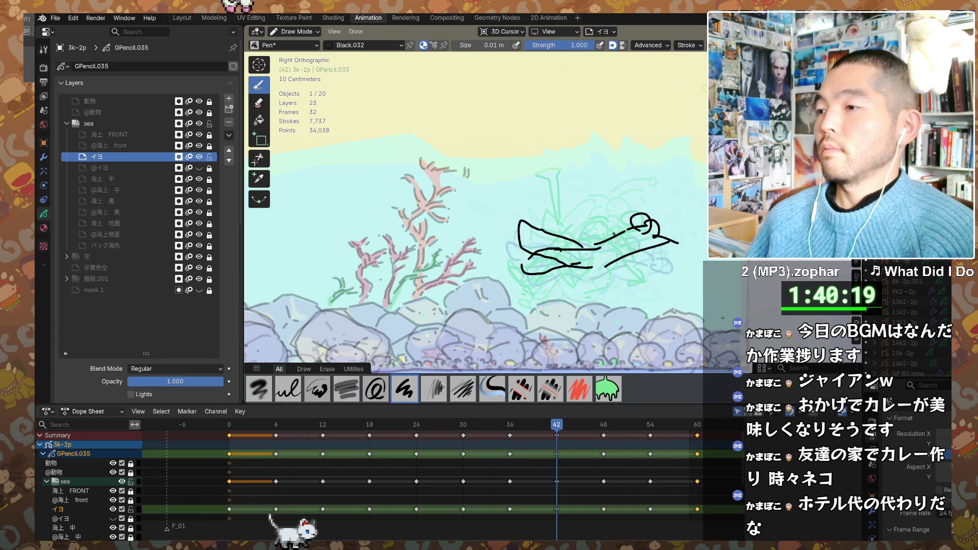
- Erase the body stroke's middle and the upper-right loop, then add a short stroke at the figure's right end
{"action": "key", "text": "e"}
{"action": "left_click_drag", "start_coordinate": [600, 234], "coordinate": [601, 271]}
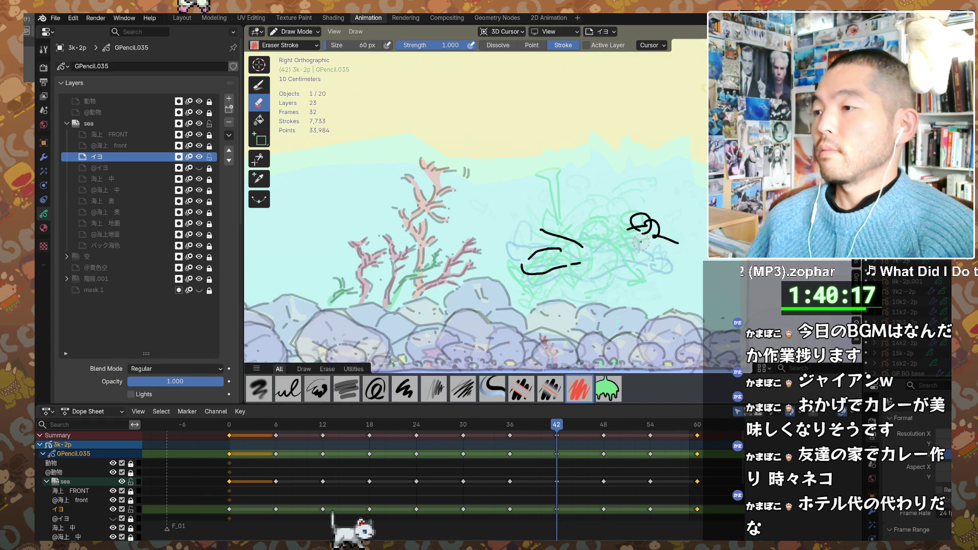
{"action": "mouse_move", "coordinate": [634, 218]}
{"action": "left_mouse_down"}
{"action": "mouse_move", "coordinate": [663, 235]}
{"action": "mouse_move", "coordinate": [654, 234]}
{"action": "left_mouse_up"}
{"action": "key", "text": "d"}
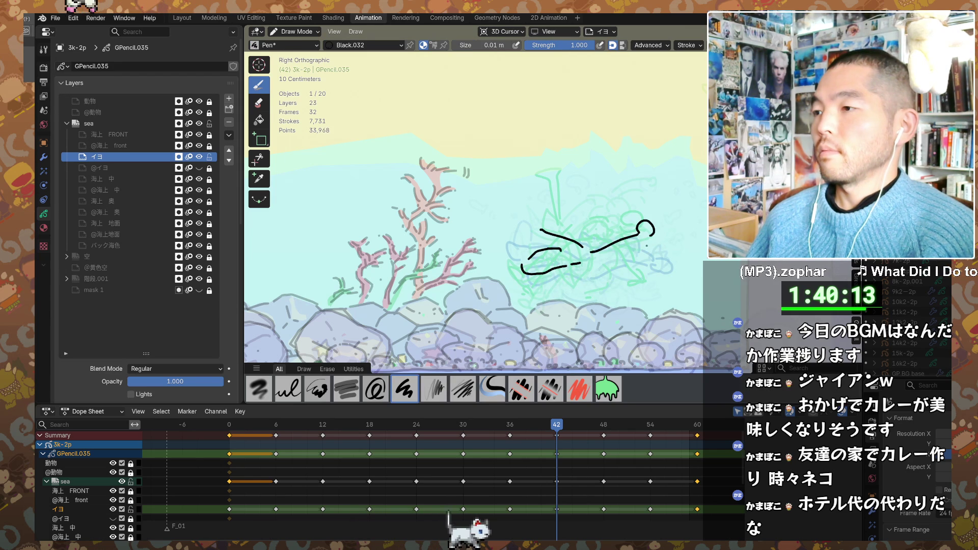
{"action": "key", "text": "ctrl+z"}
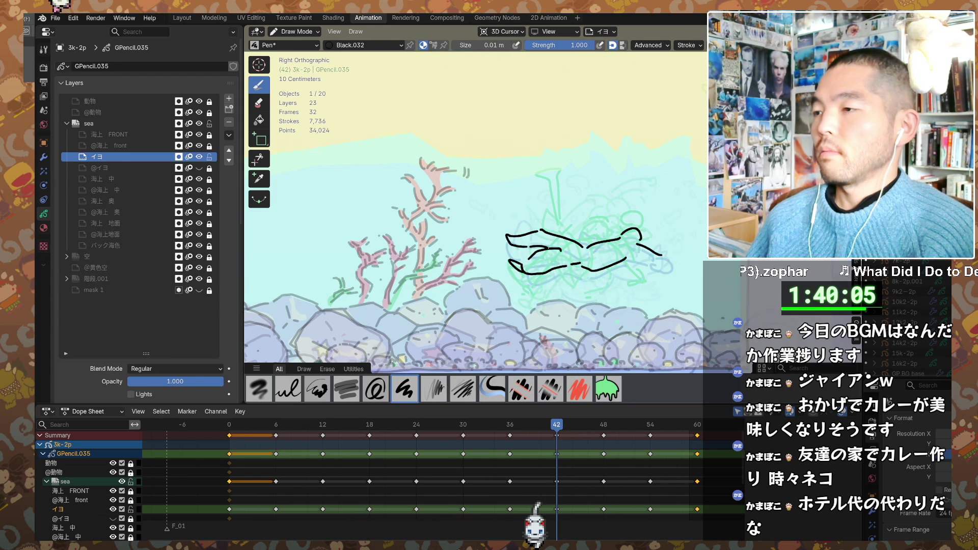
{"action": "left_click_drag", "start_coordinate": [637, 248], "coordinate": [664, 260]}
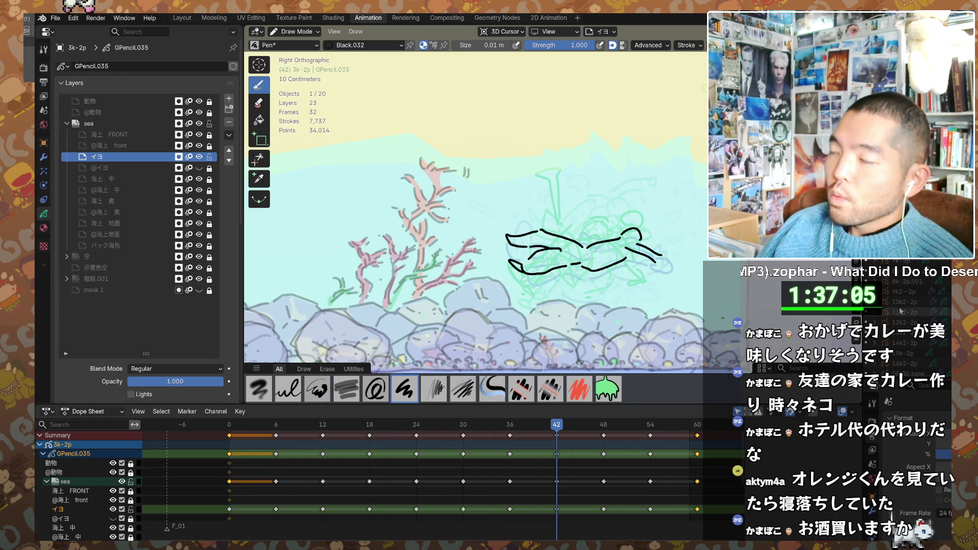
- Extend the frame 42 swimmer's outstretched hand, then return to frame 0 via frame 6
{"action": "left_click_drag", "start_coordinate": [655, 255], "coordinate": [675, 252]}
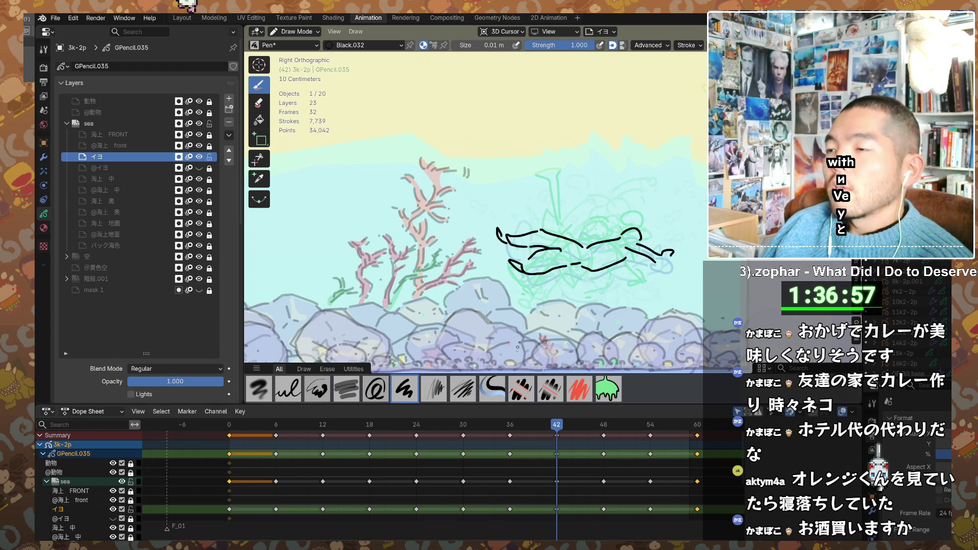
{"action": "left_click", "coordinate": [277, 426]}
{"action": "key", "text": "shift+Left"}
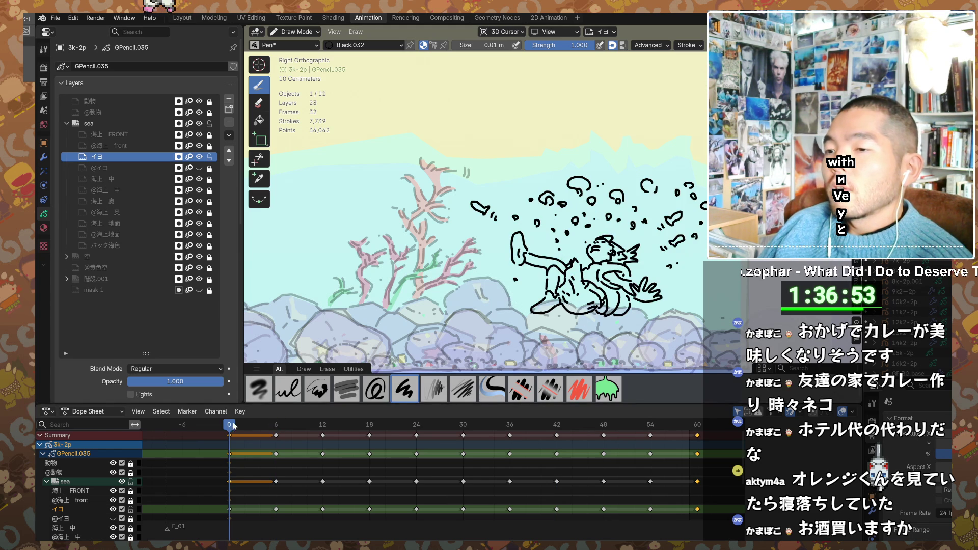
- Play the swimming animation from frame 6 to review the motion, then scrub to a later pose
{"action": "left_click", "coordinate": [277, 427]}
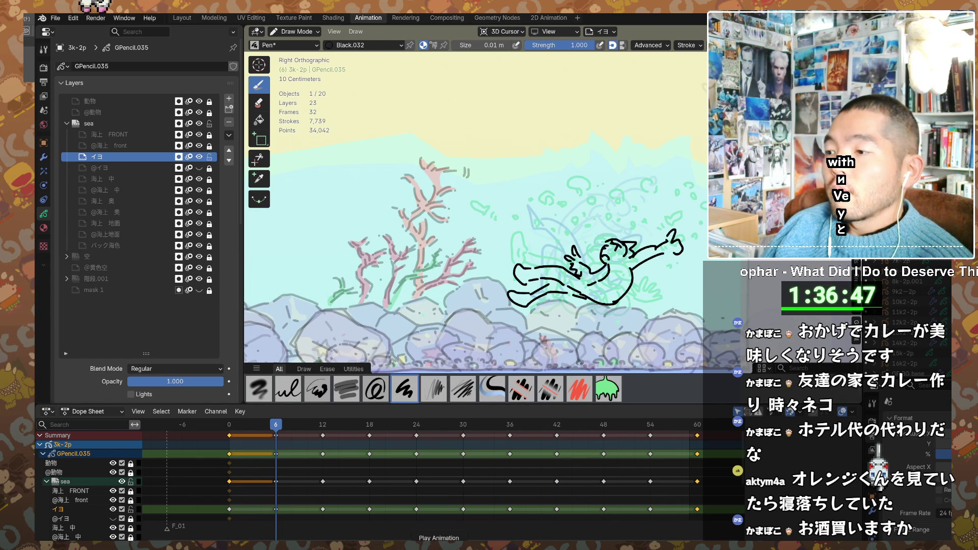
{"action": "key", "text": "space"}
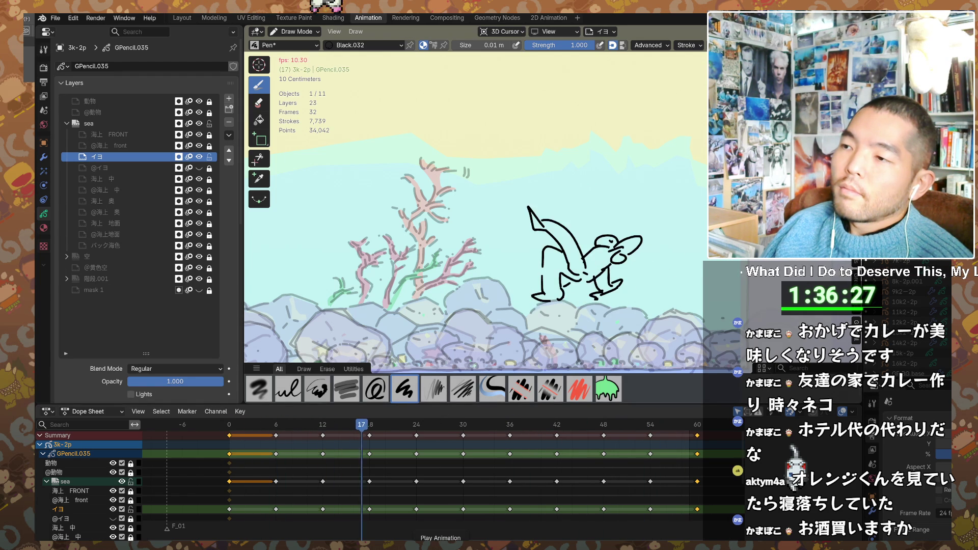
{"action": "key", "text": "space"}
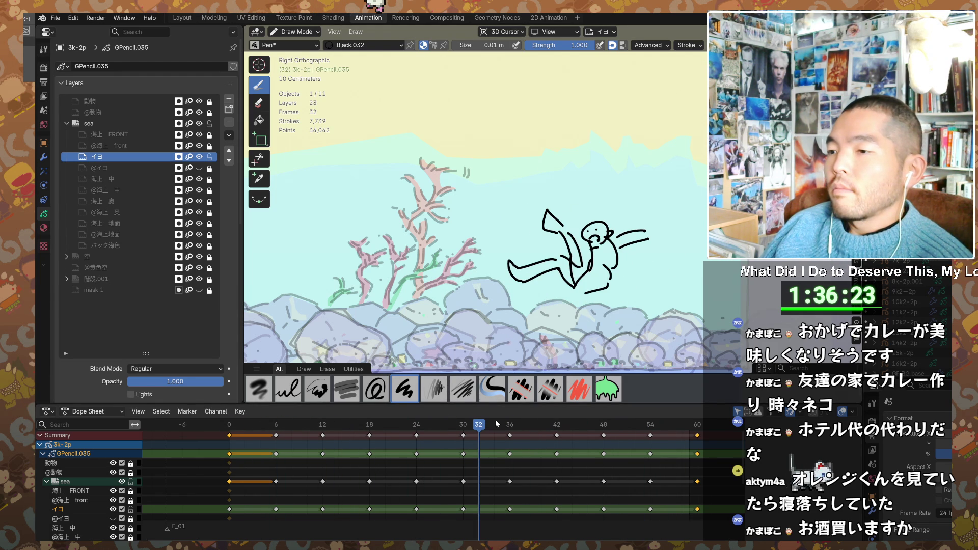
{"action": "mouse_move", "coordinate": [468, 425]}
{"action": "left_mouse_down"}
{"action": "mouse_move", "coordinate": [509, 424]}
{"action": "mouse_move", "coordinate": [417, 425]}
{"action": "left_mouse_up"}
- Nudge all of frame 24's swimmer strokes upward in Edit Mode, then return to Draw Mode
{"action": "key", "text": "e"}
{"action": "key", "text": "d"}
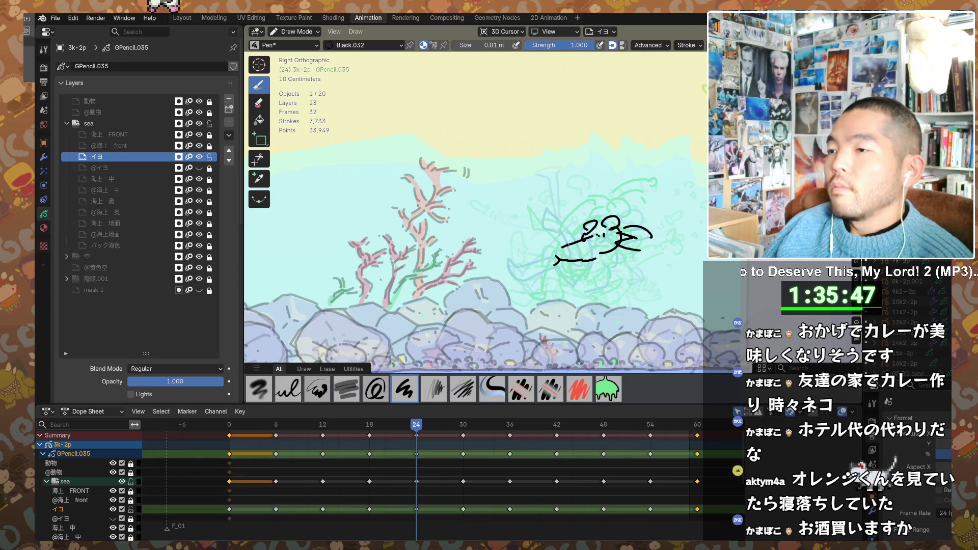
{"action": "key", "text": "ctrl+Tab"}
{"action": "left_click", "coordinate": [635, 222]}
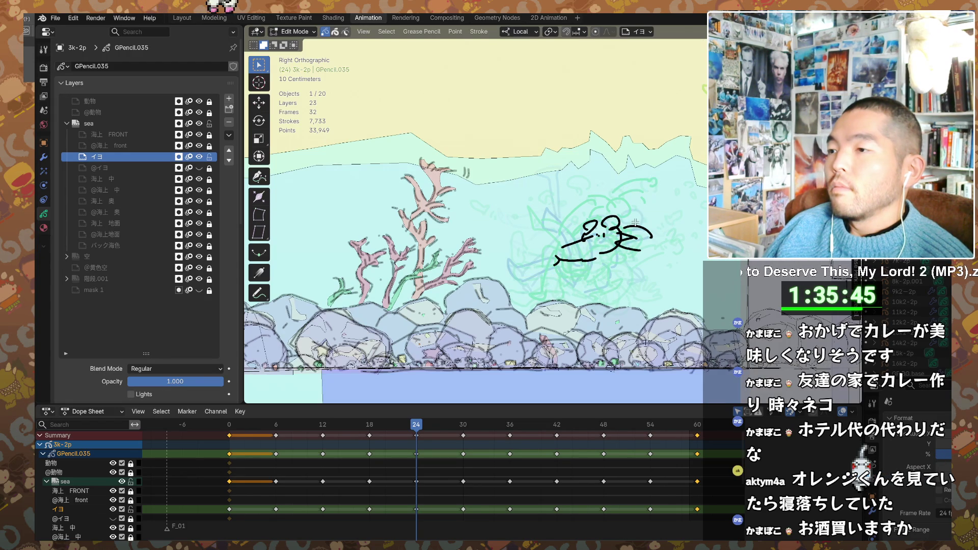
{"action": "key", "text": "a"}
{"action": "key", "text": "g"}
{"action": "left_click", "coordinate": [645, 267]}
{"action": "key", "text": "ctrl+Tab"}
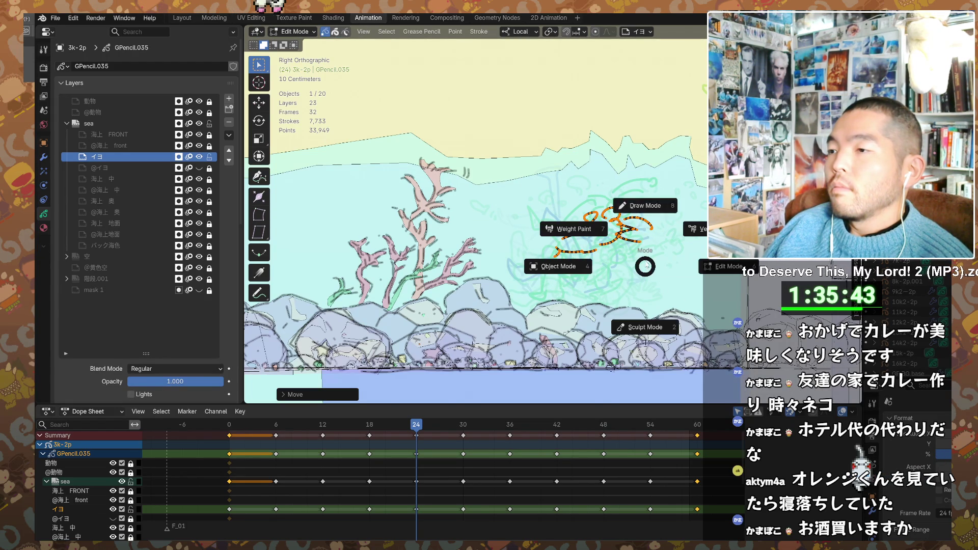
{"action": "left_click", "coordinate": [642, 205]}
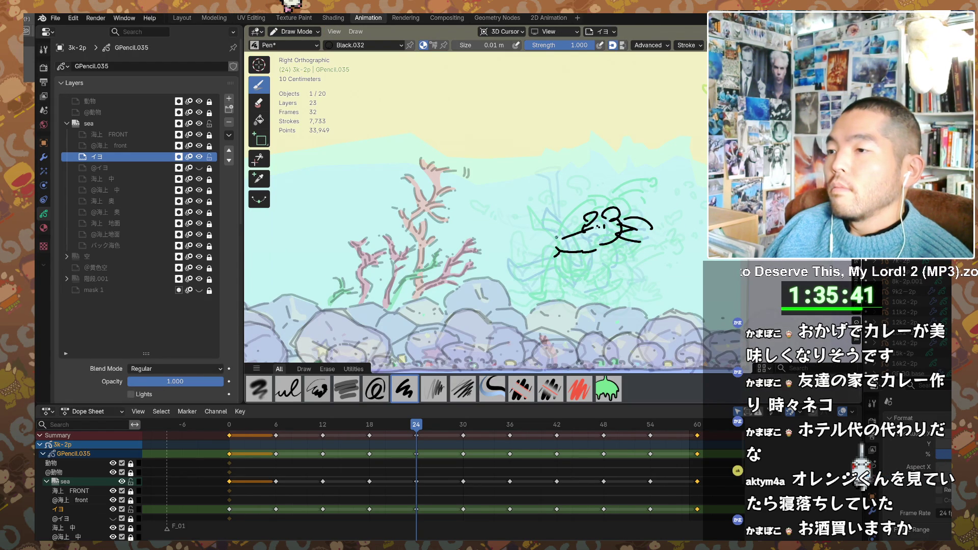